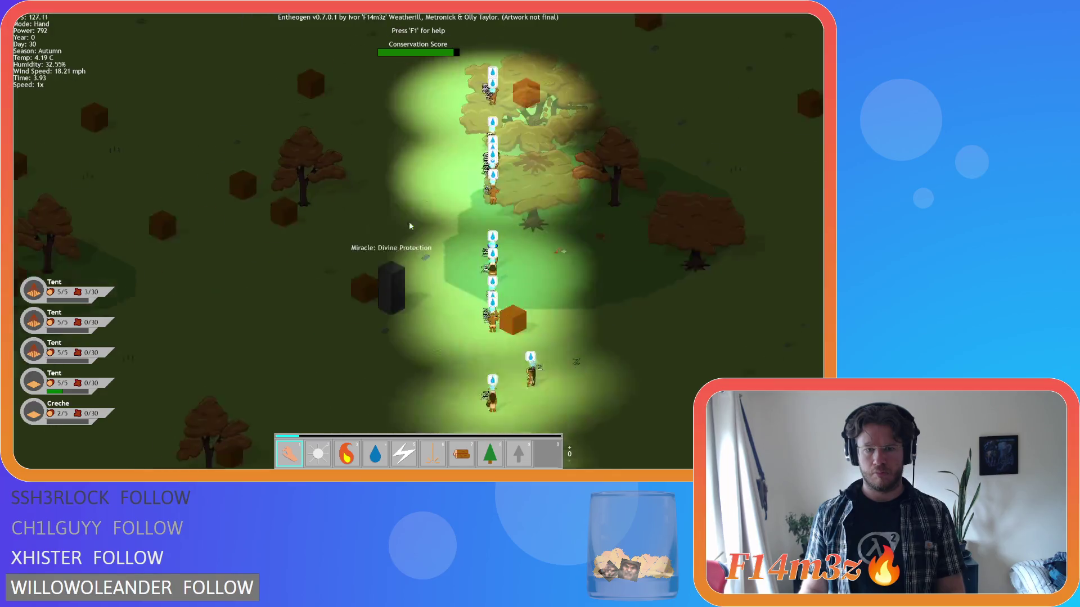
- Pan north over the autumn map and pick up a villager from the marching column
{"action": "key", "text": "w"}
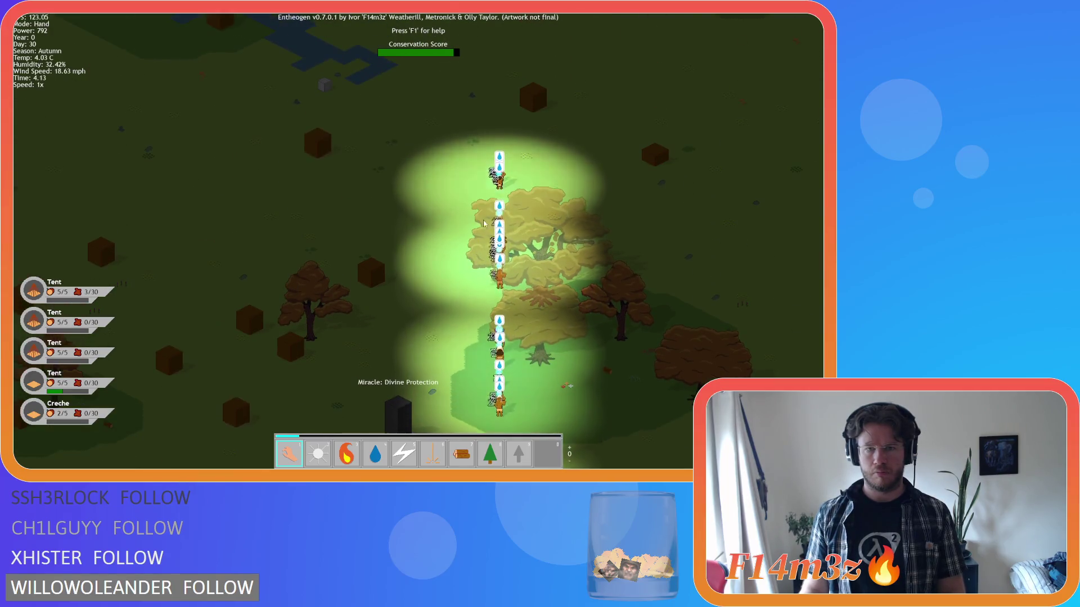
{"action": "left_click_drag", "start_coordinate": [489, 224], "coordinate": [478, 316]}
{"action": "key", "text": "s"}
{"action": "key", "text": "w"}
{"action": "key", "text": "w"}
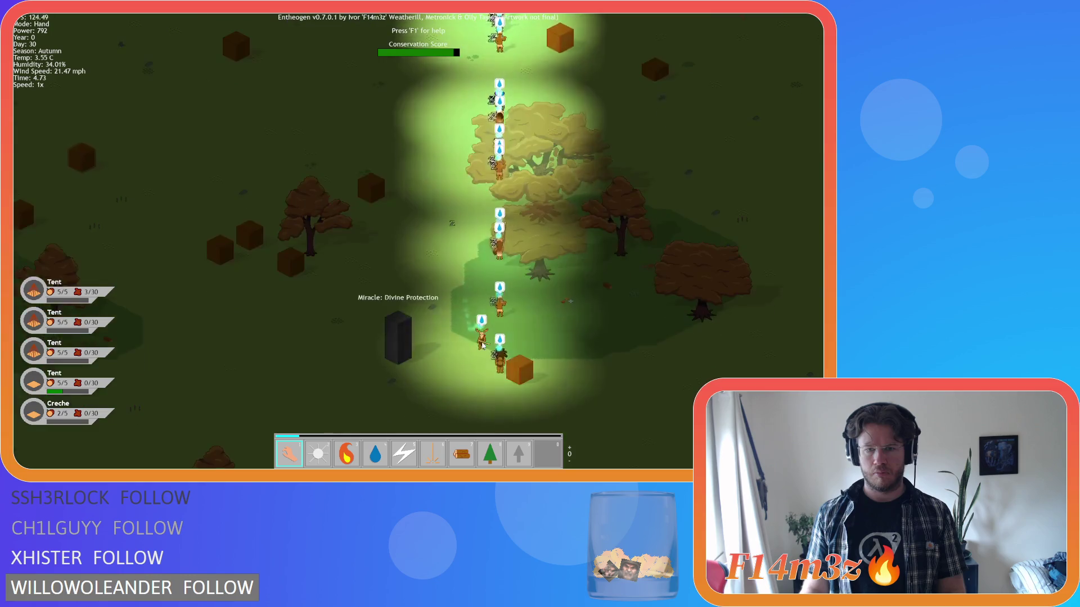
{"action": "scroll", "scroll_direction": "down", "scroll_amount": 3}
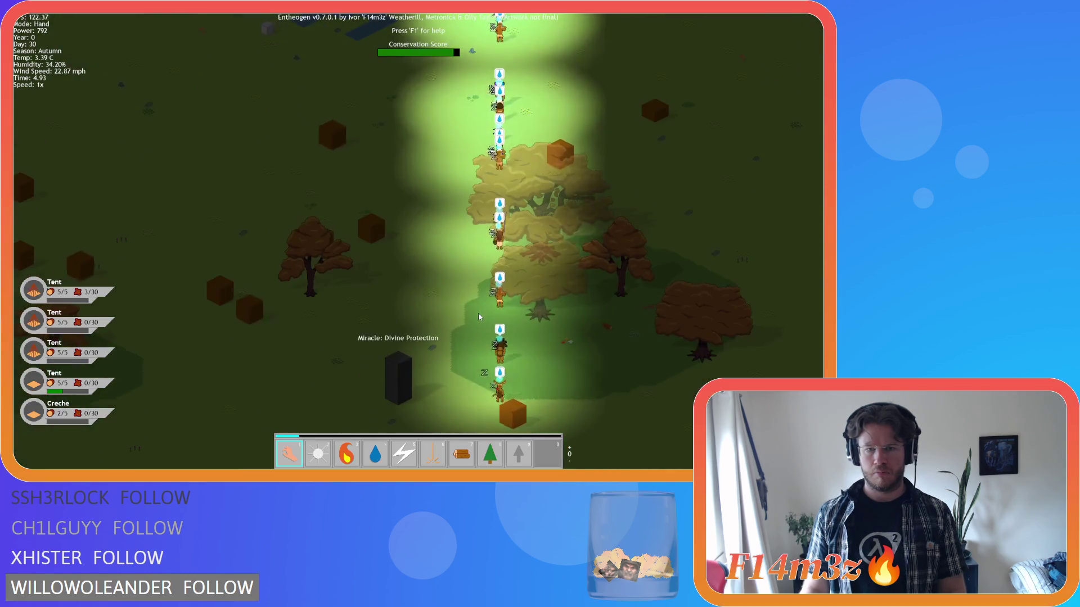
{"action": "key", "text": "w"}
{"action": "scroll", "scroll_direction": "down", "scroll_amount": 3}
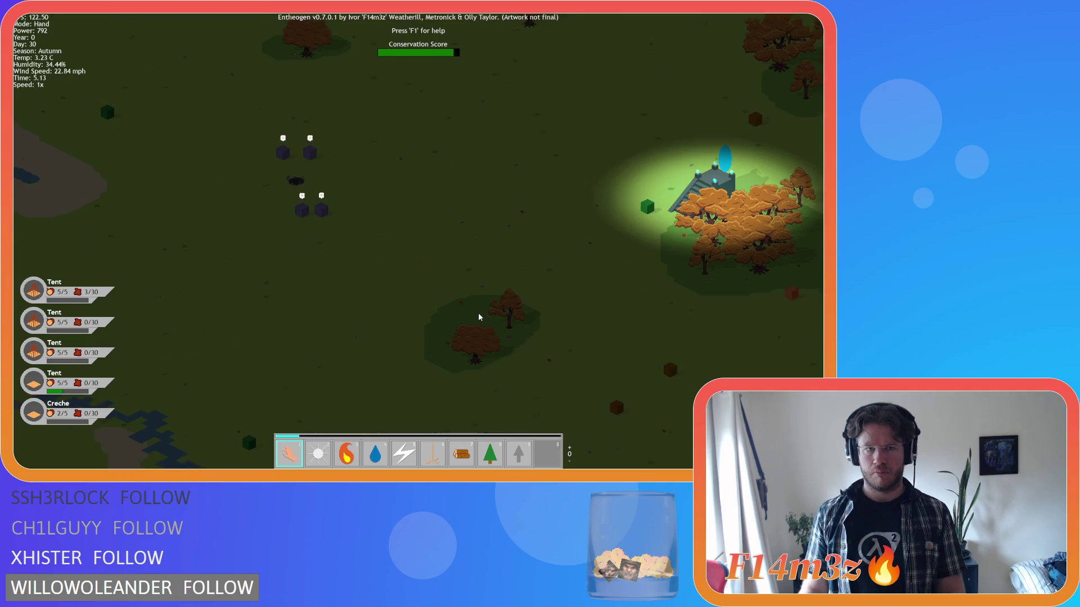
{"action": "scroll", "scroll_direction": "up", "scroll_amount": 3}
{"action": "scroll", "scroll_direction": "down", "scroll_amount": 3}
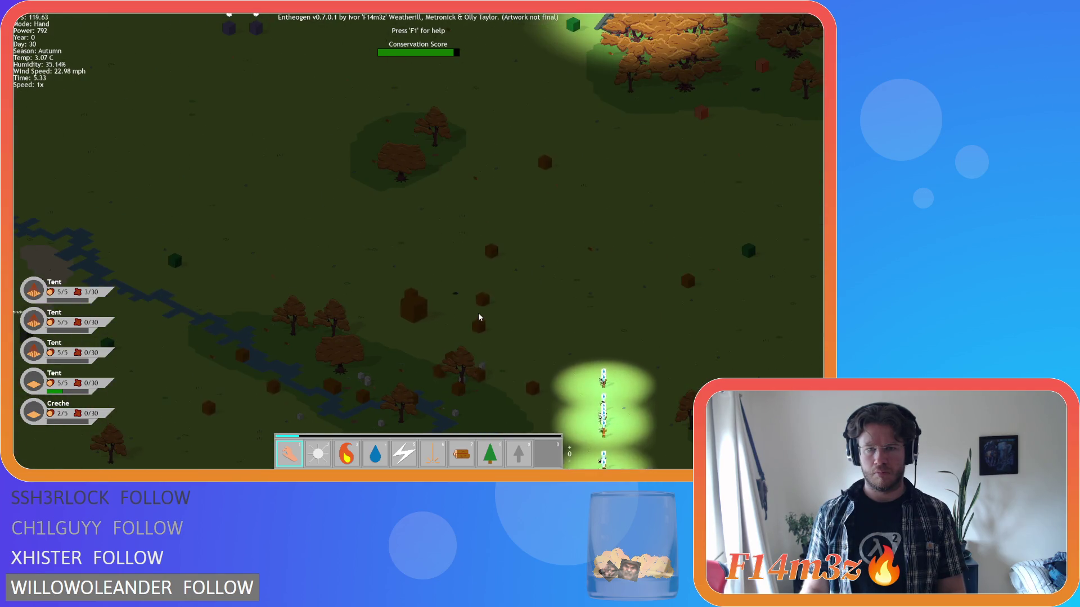
{"action": "scroll", "scroll_direction": "up", "scroll_amount": 3}
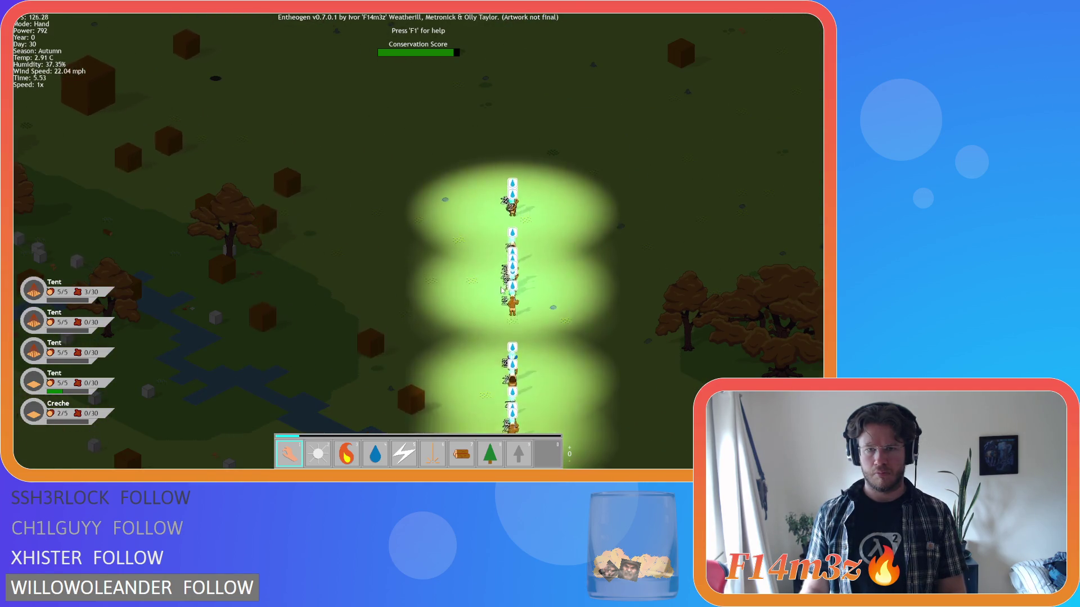
- Shift the view south and east to keep the villager column in frame
{"action": "key", "text": "s"}
{"action": "key", "text": "s"}
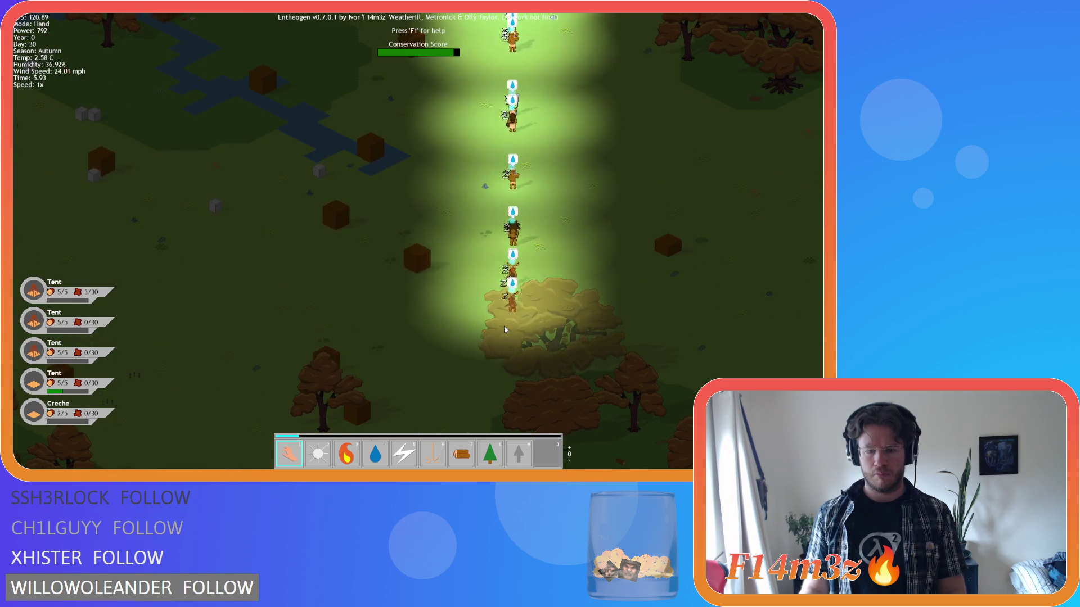
{"action": "left_click_drag", "start_coordinate": [595, 103], "coordinate": [598, 248]}
{"action": "key", "text": "w"}
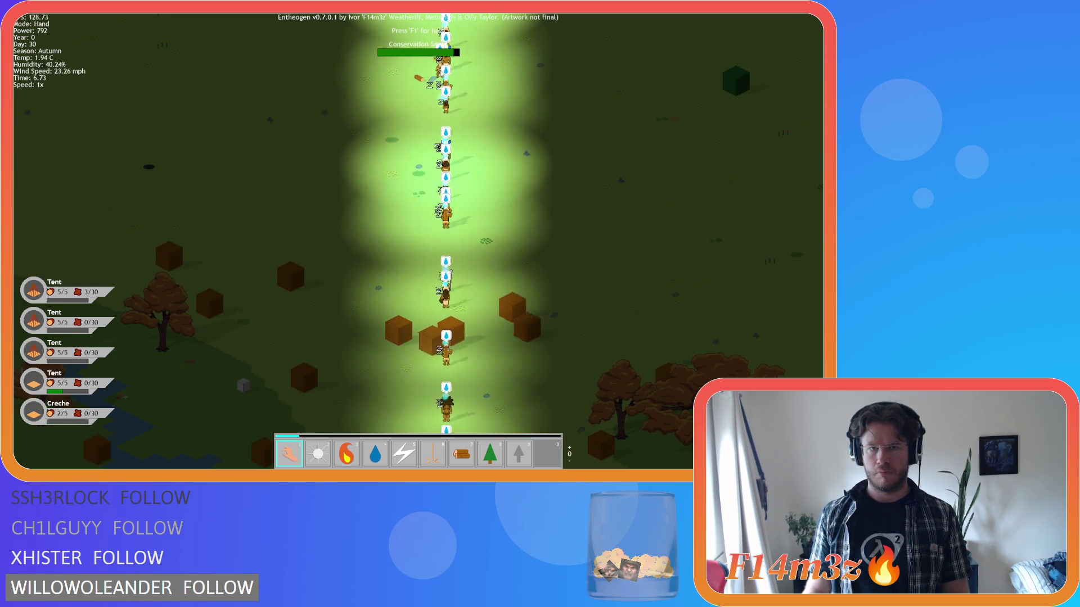
{"action": "key", "text": "s"}
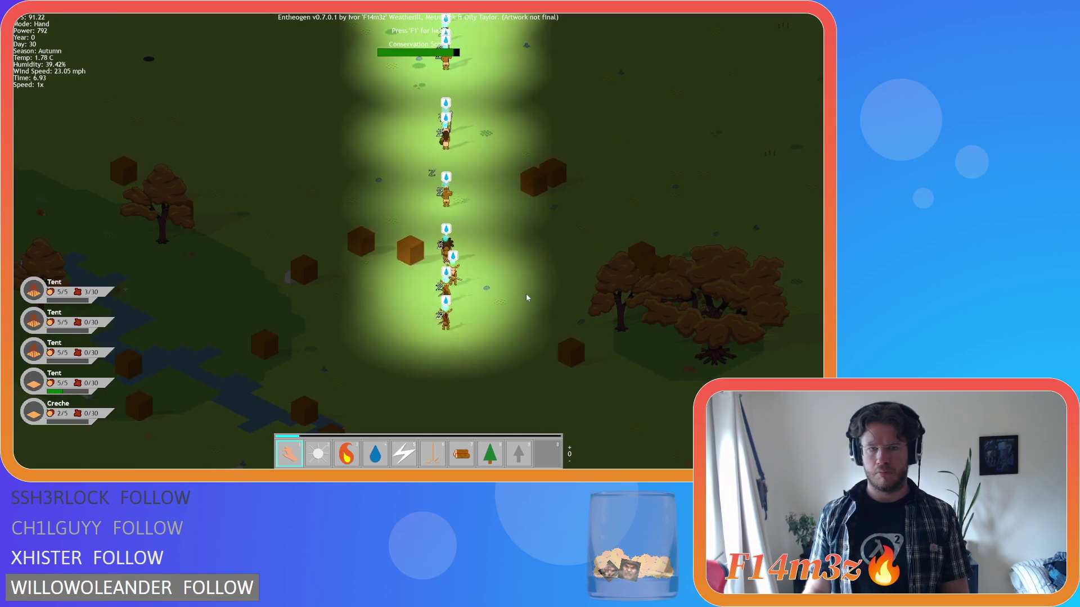
{"action": "scroll", "scroll_direction": "down", "scroll_amount": 3}
{"action": "key", "text": "d"}
{"action": "key", "text": "s"}
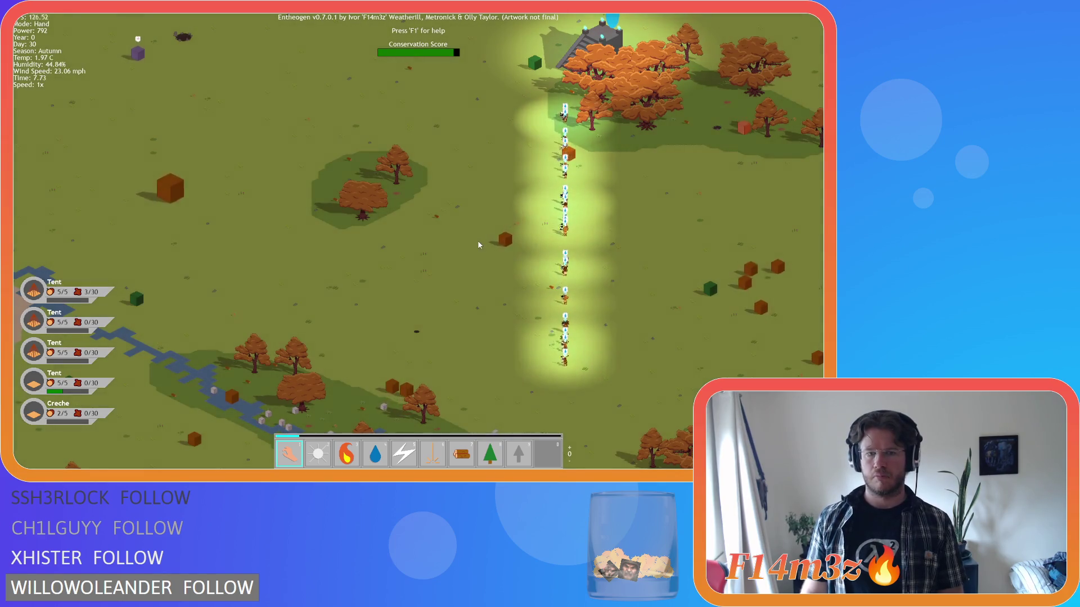
- Zoom in and pan up as the water-marked villagers climb to the temple's glowing portal
{"action": "key", "text": "d"}
{"action": "key", "text": "w"}
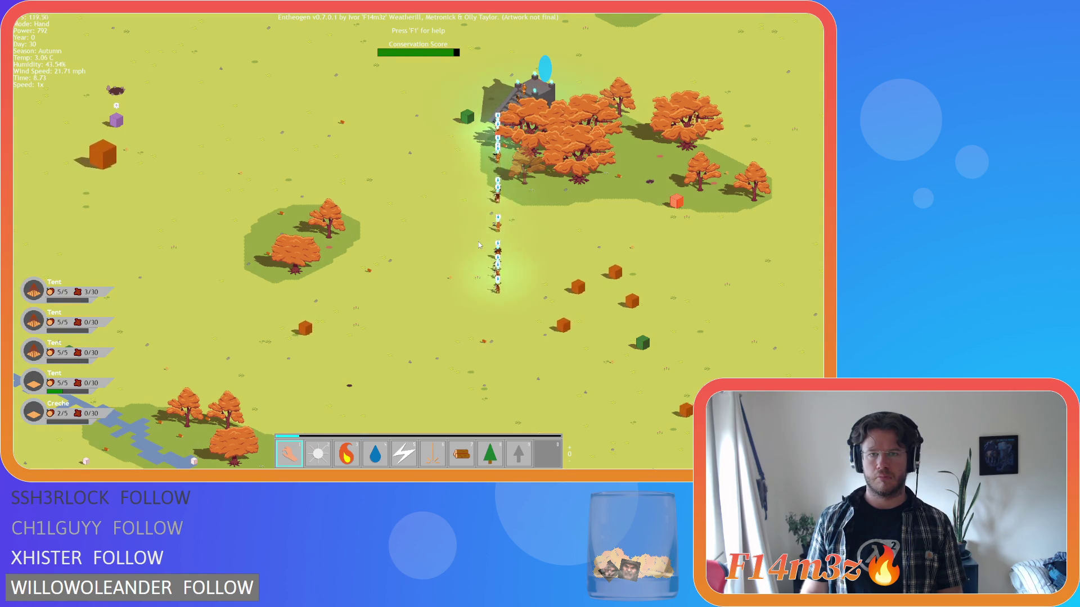
{"action": "scroll", "scroll_direction": "up", "scroll_amount": 3}
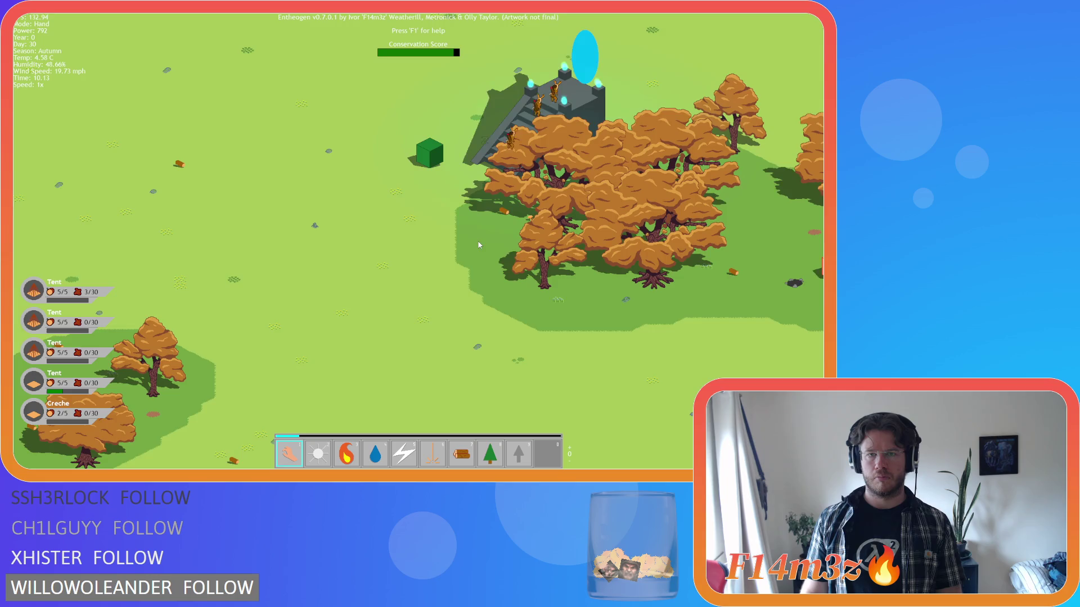
{"action": "key", "text": "w"}
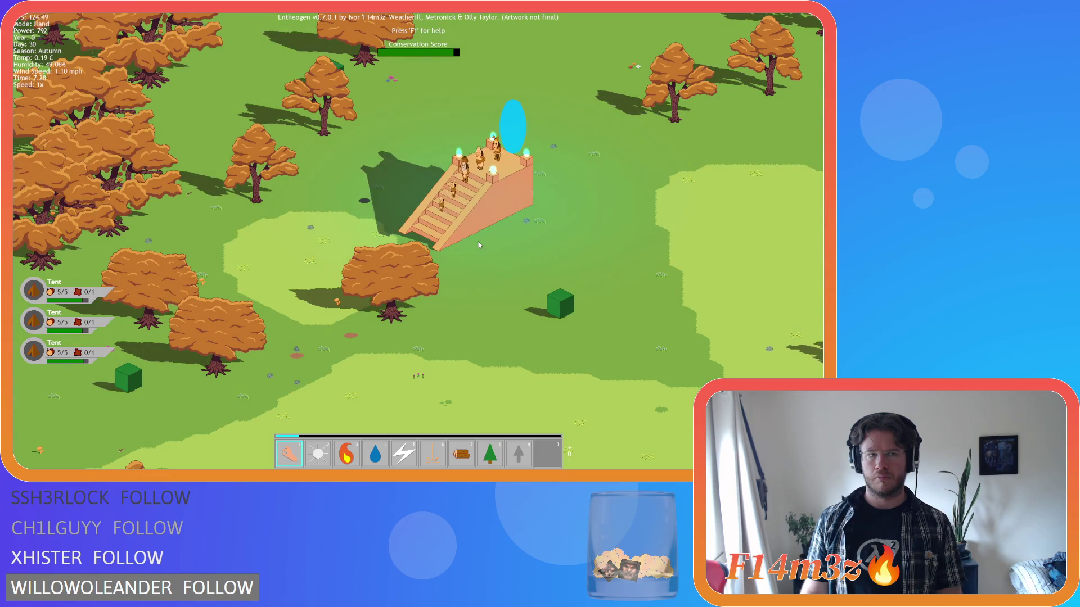
- Zoom out, then open and close the tribe's inventory
{"action": "scroll", "scroll_direction": "down", "scroll_amount": 3}
{"action": "scroll", "scroll_direction": "down", "scroll_amount": 3}
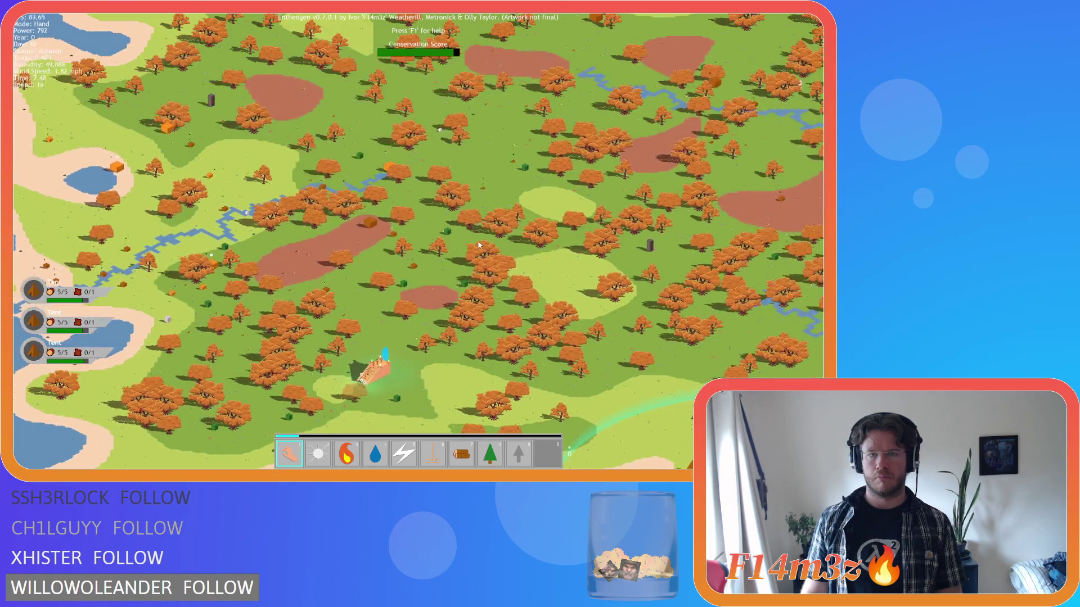
{"action": "scroll", "scroll_direction": "up", "scroll_amount": 3}
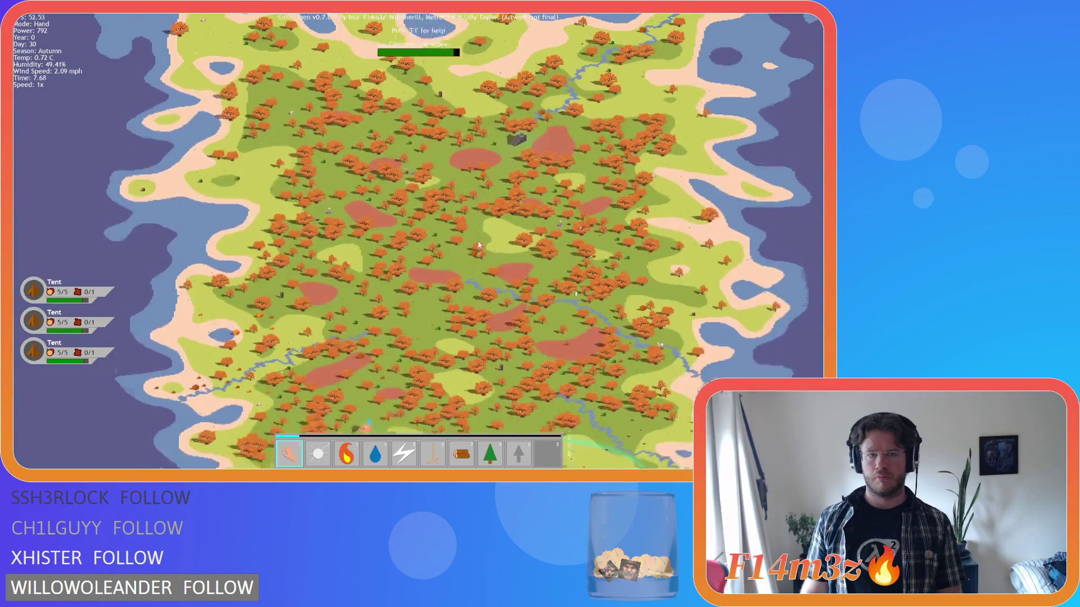
{"action": "key", "text": "i"}
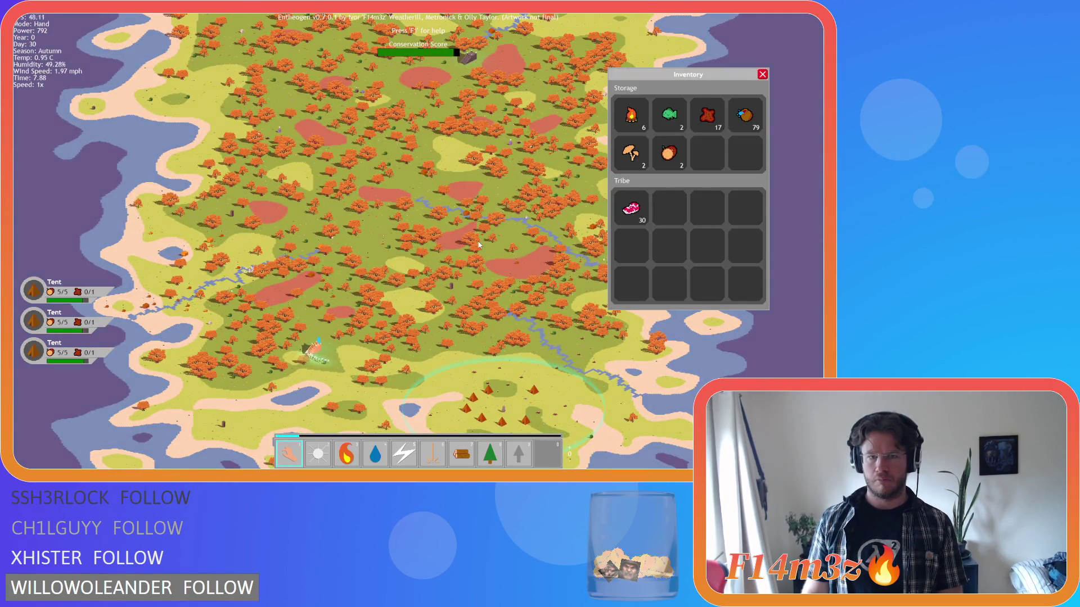
{"action": "key", "text": "i"}
- Zoom into the tent village and light its campfire
{"action": "scroll", "scroll_direction": "up", "scroll_amount": 3}
{"action": "scroll", "scroll_direction": "up", "scroll_amount": 3}
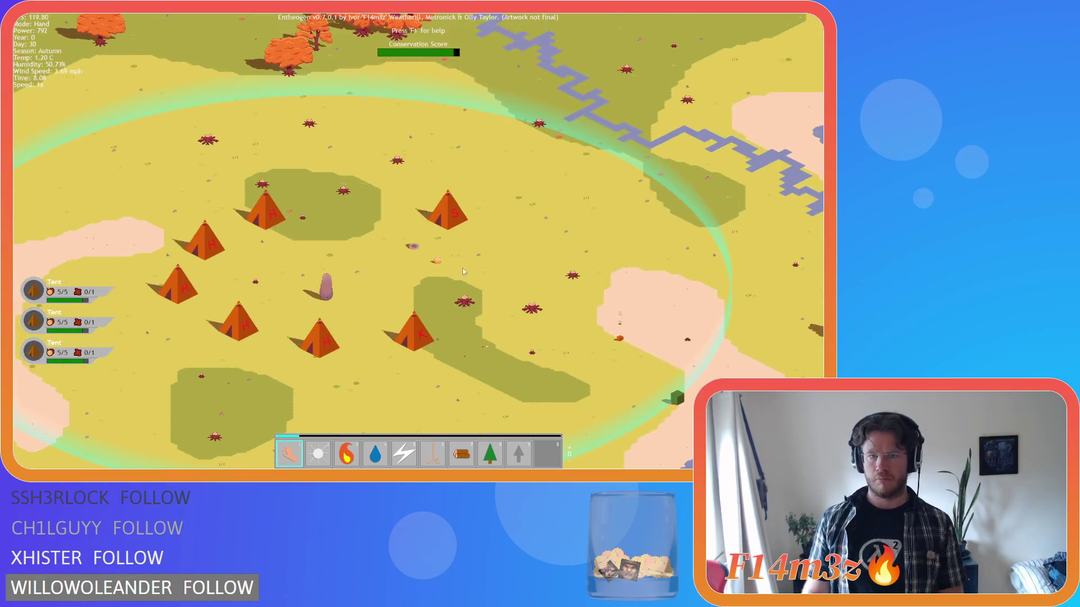
{"action": "left_click", "coordinate": [431, 279]}
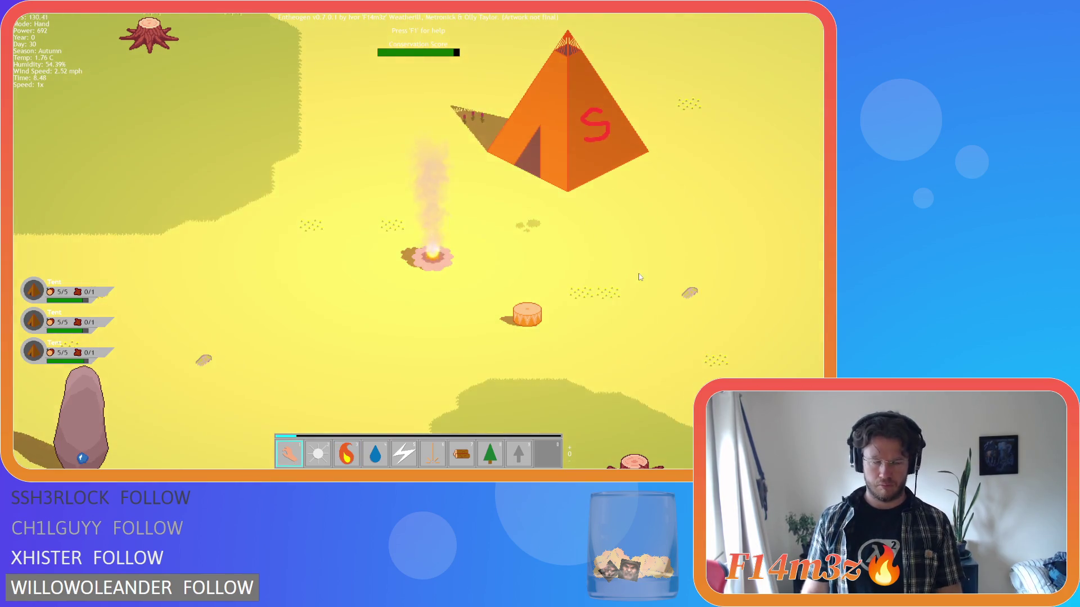
- Pan around the lit campfire, then quit the running game and confirm
{"action": "key", "text": "a"}
{"action": "key", "text": "s"}
{"action": "key", "text": "Escape"}
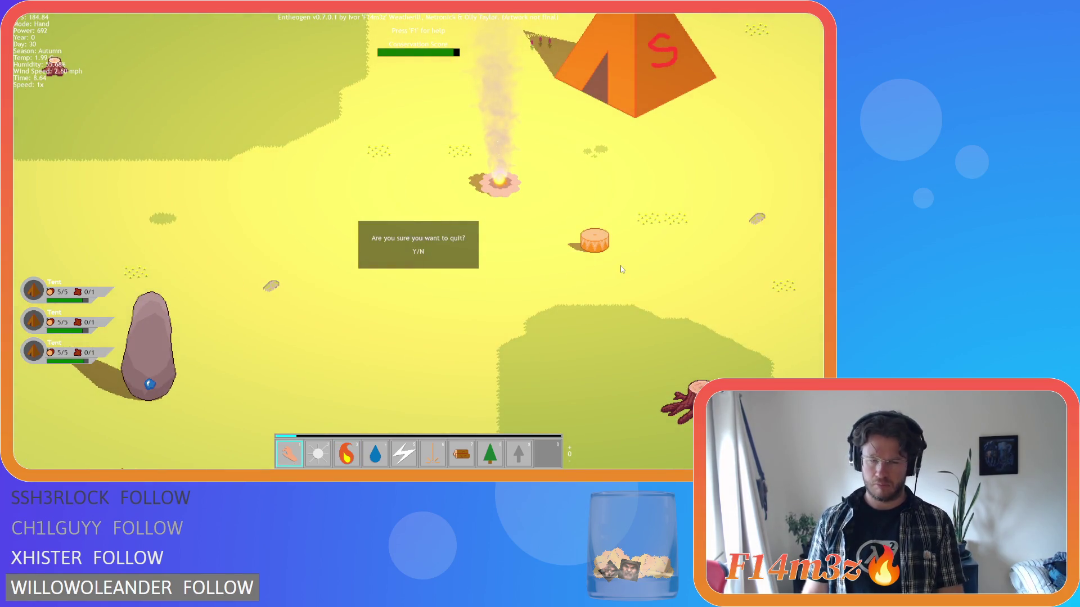
{"action": "key", "text": "Return"}
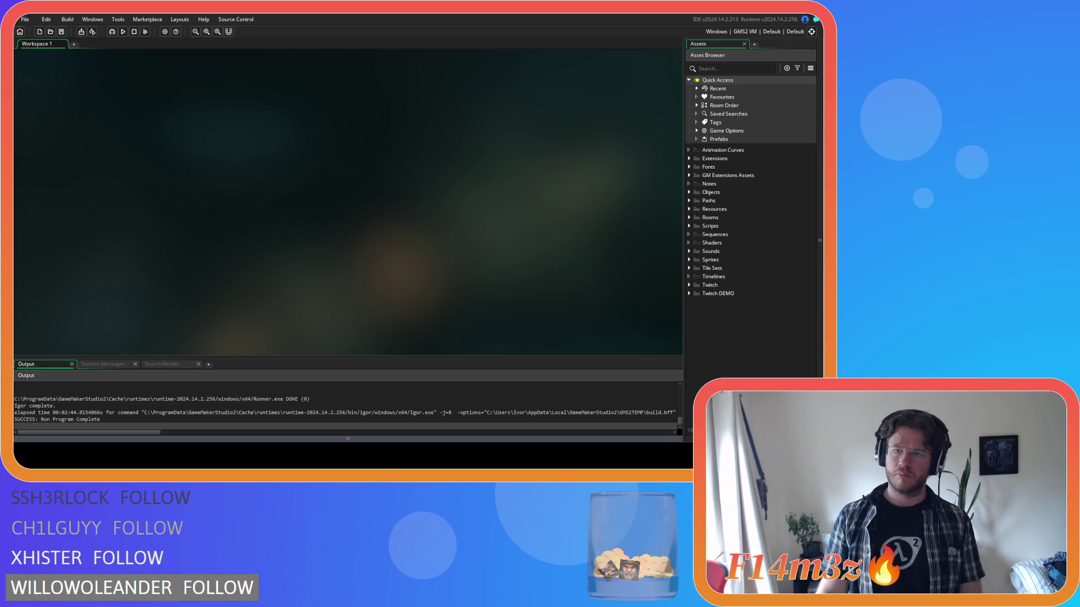
- Open ob_human from Objects › Animal › Human and bring up its Create event code
{"action": "left_click", "coordinate": [688, 192]}
{"action": "left_click", "coordinate": [696, 200]}
{"action": "double_click", "coordinate": [711, 209]}
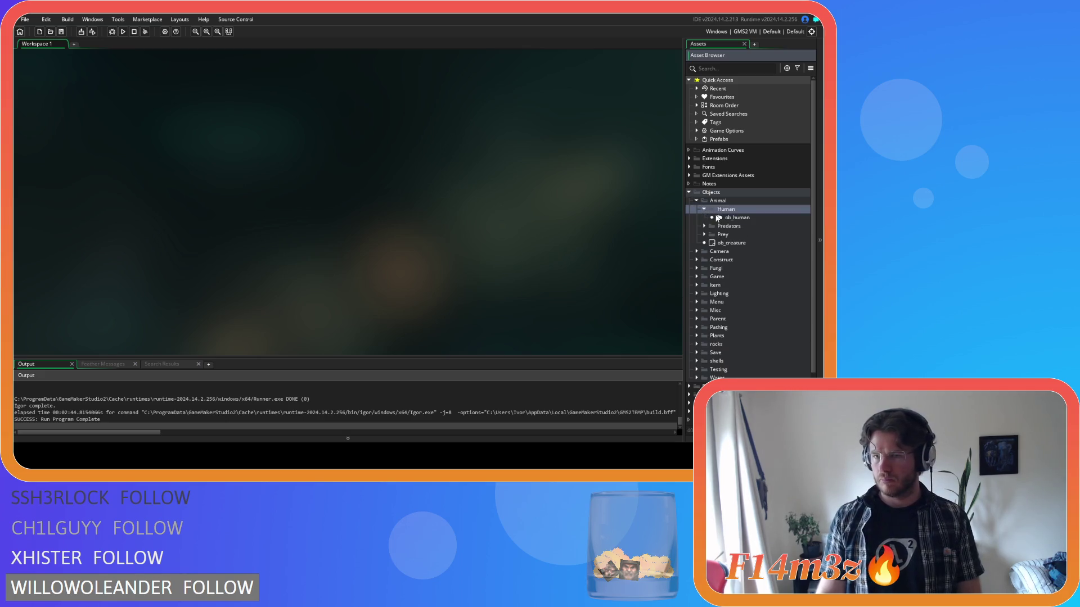
{"action": "double_click", "coordinate": [718, 217]}
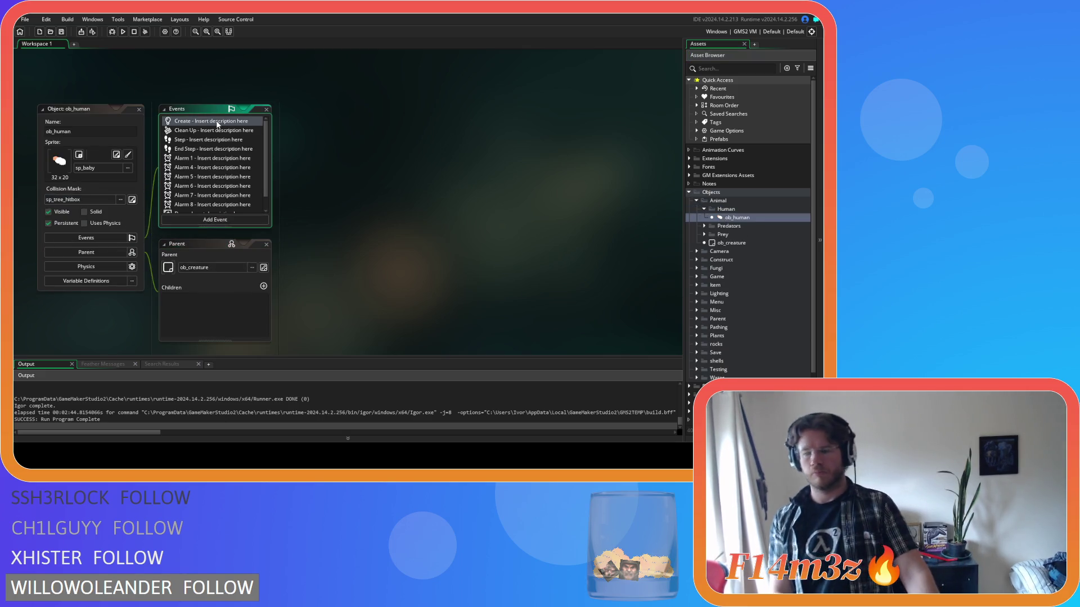
{"action": "double_click", "coordinate": [217, 124]}
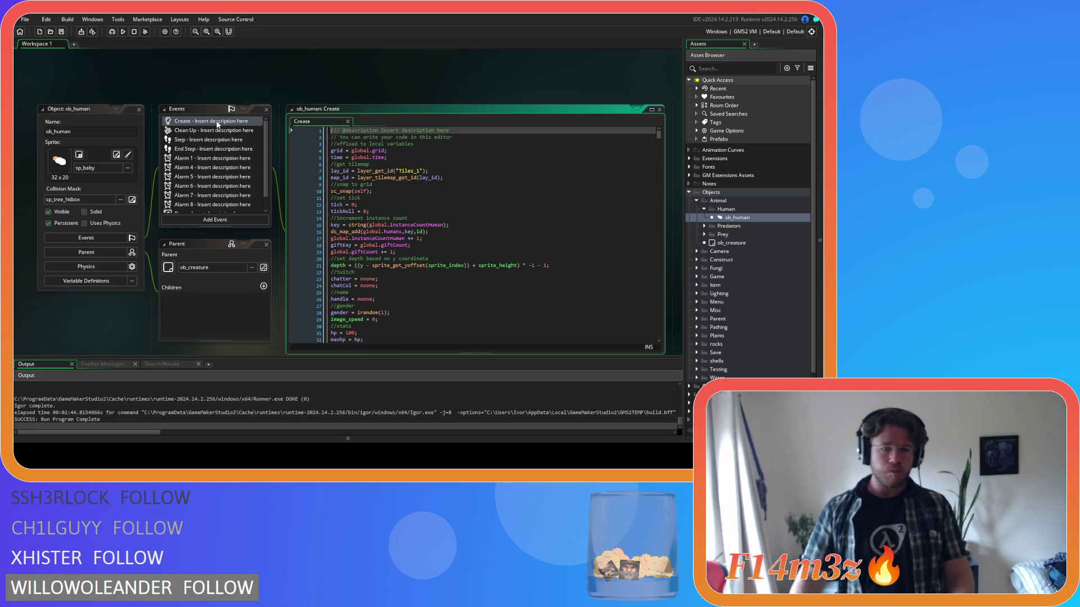
- Search the Create code for state_stasis and go to its function definition
{"action": "left_click", "coordinate": [463, 213]}
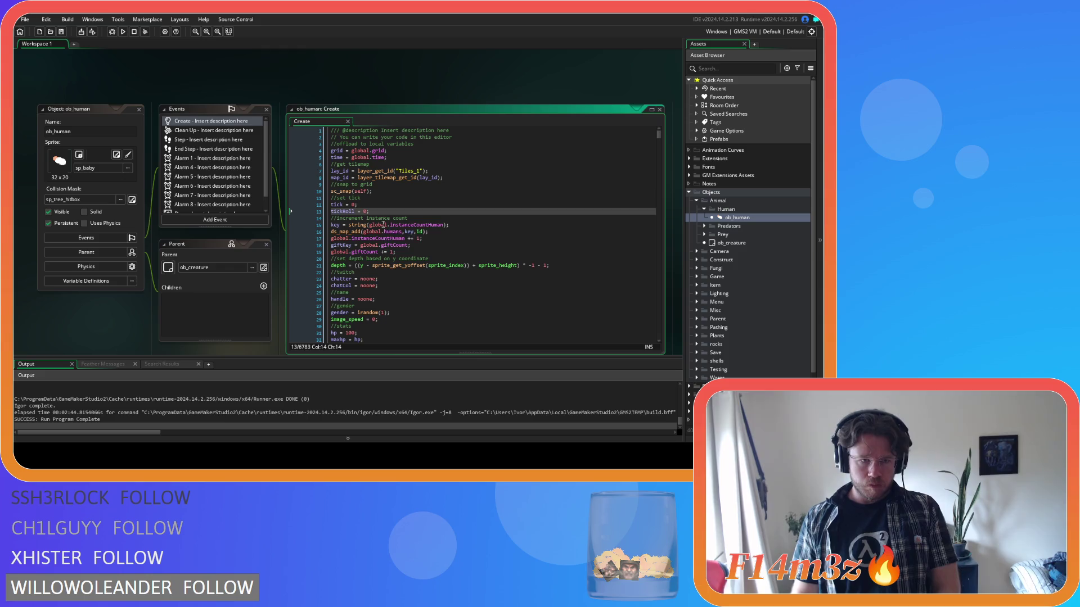
{"action": "key", "text": "ctrl+f"}
{"action": "type", "text": "state_st"}
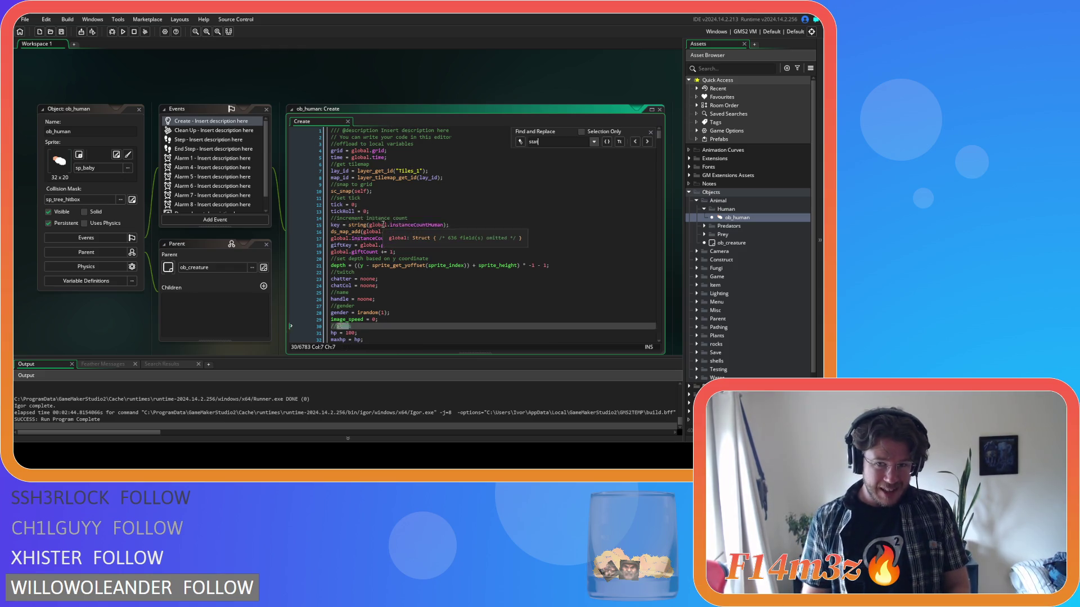
{"action": "type", "text": "asis"}
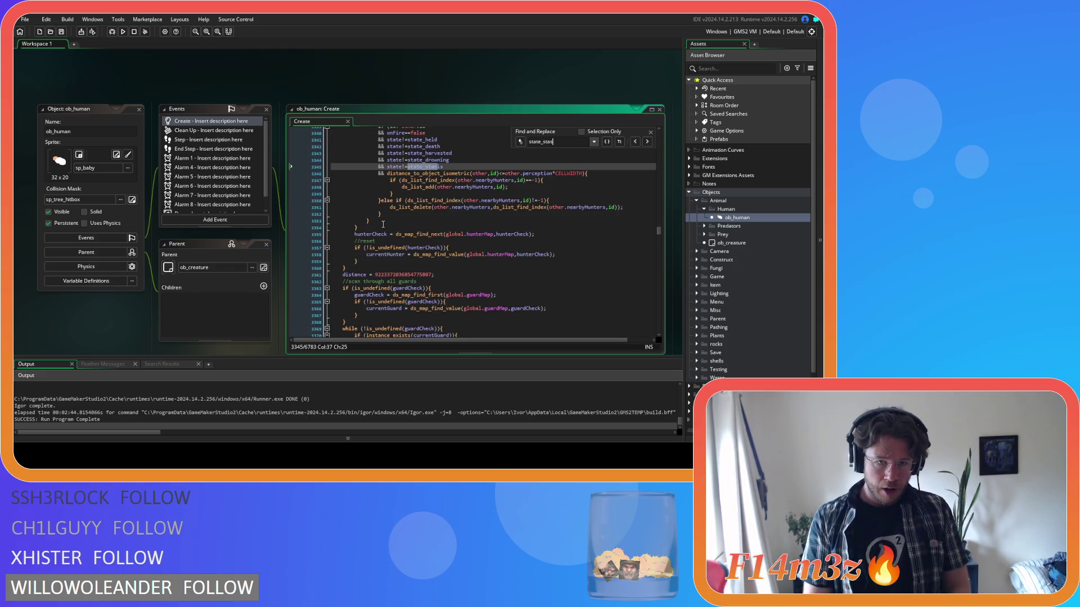
{"action": "left_click", "coordinate": [647, 143]}
{"action": "left_click", "coordinate": [647, 143]}
{"action": "left_click", "coordinate": [647, 143]}
{"action": "left_click", "coordinate": [648, 143]}
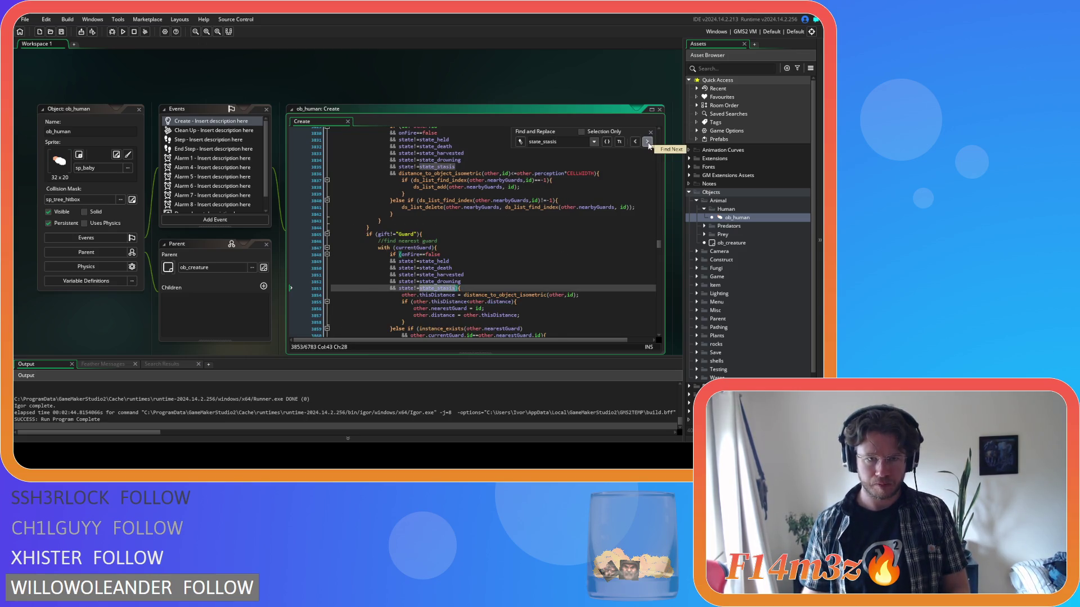
{"action": "left_click", "coordinate": [647, 143]}
{"action": "left_click", "coordinate": [650, 132]}
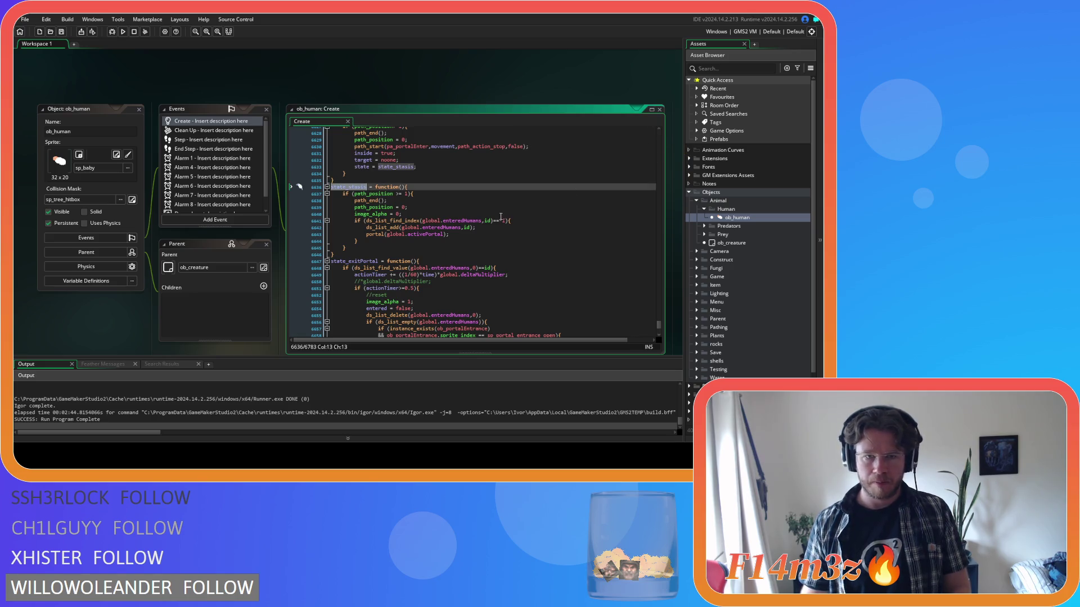
{"action": "left_click", "coordinate": [488, 213]}
{"action": "scroll", "scroll_direction": "up", "scroll_amount": 3}
{"action": "scroll", "scroll_direction": "down", "scroll_amount": 3}
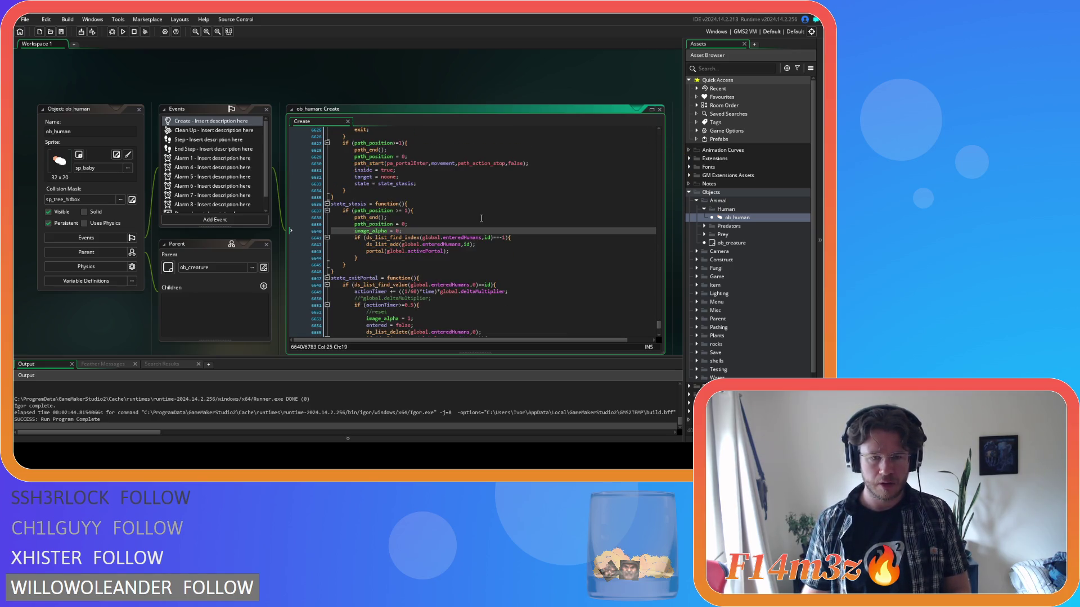
- Switch to ob_human's Step event code and start a text search there
{"action": "left_click", "coordinate": [198, 140]}
{"action": "left_click", "coordinate": [461, 173]}
{"action": "key", "text": "ctrl+f"}
- Search the Step code for 'depth', review the stasis and exit-portal depth formula, then return to Create
{"action": "type", "text": "depth"}
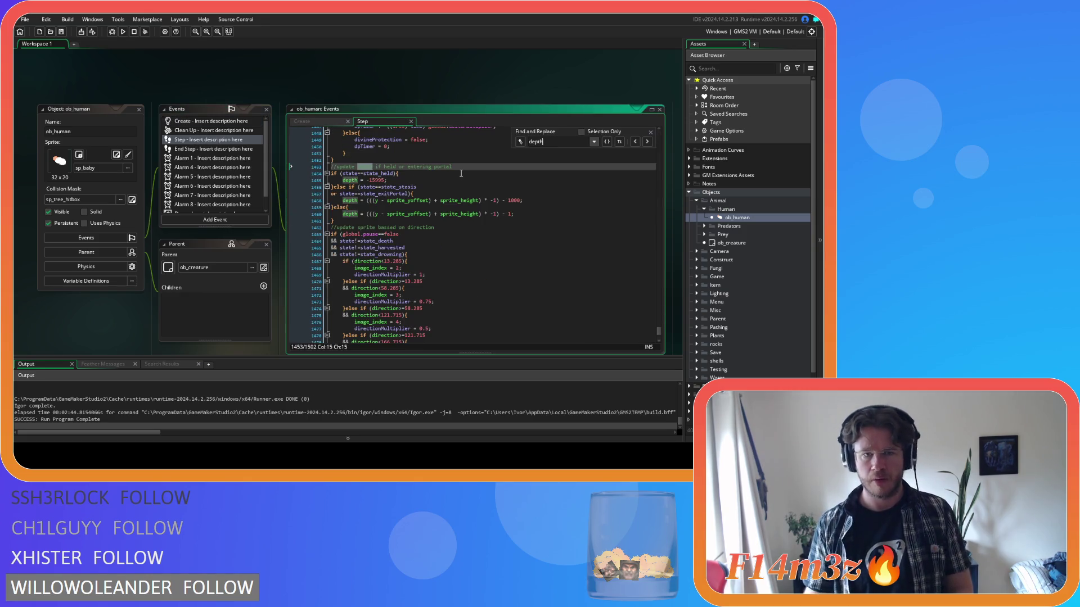
{"action": "left_click", "coordinate": [528, 185]}
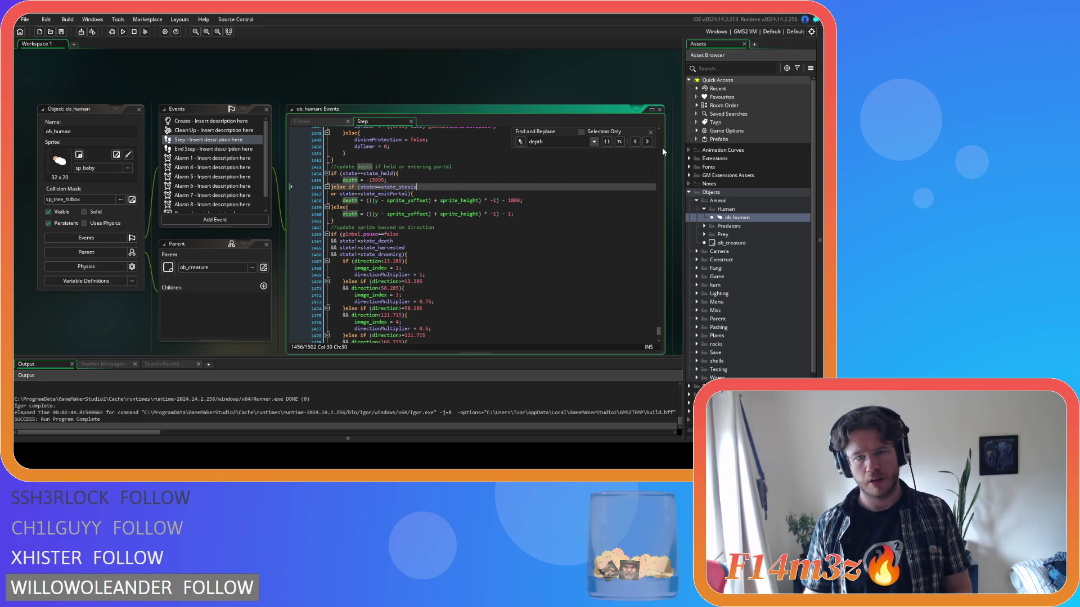
{"action": "left_click", "coordinate": [651, 132]}
{"action": "left_click", "coordinate": [463, 207]}
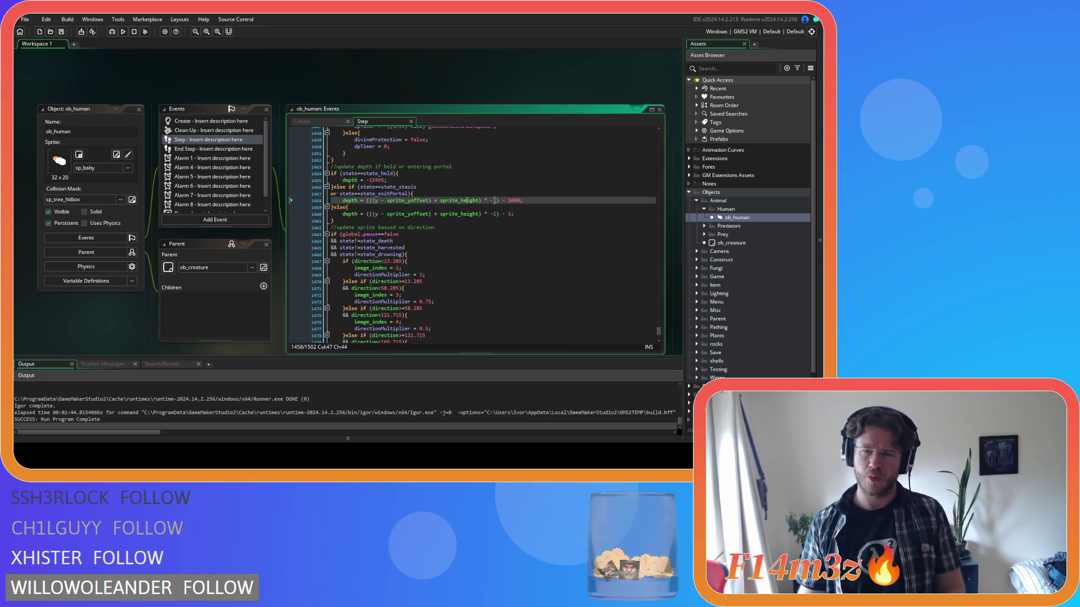
{"action": "left_click", "coordinate": [544, 202]}
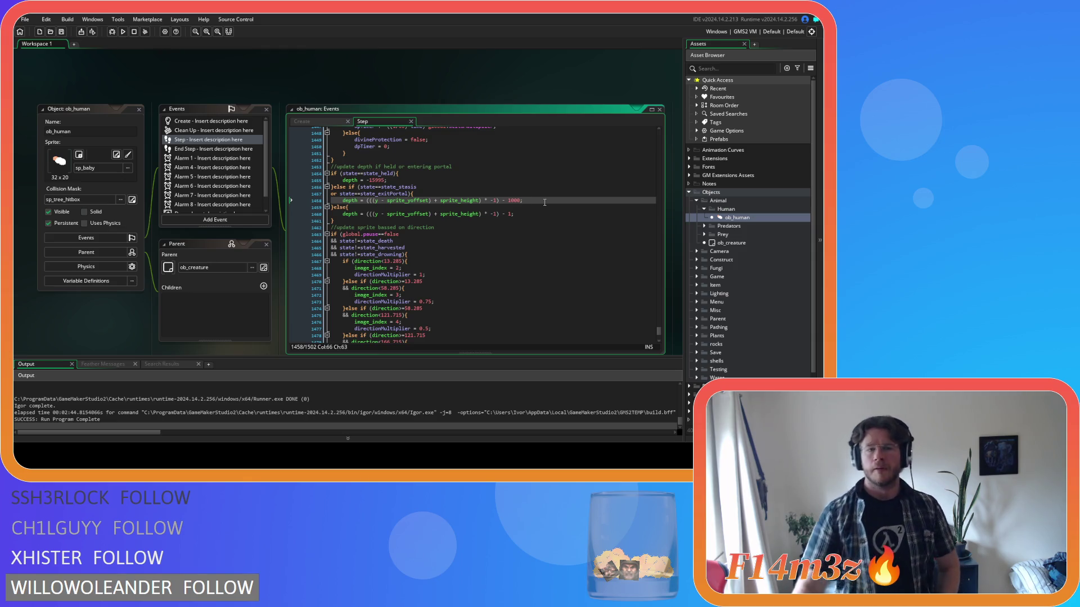
{"action": "left_click", "coordinate": [331, 122]}
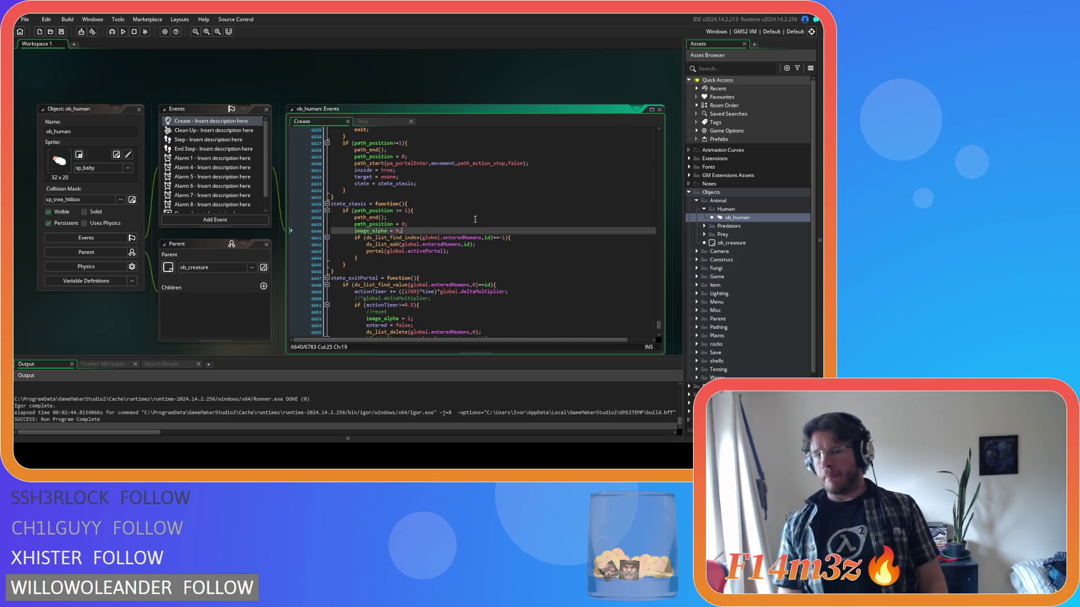
- Scroll through the state_stasis function in ob_human's Create code
{"action": "left_click", "coordinate": [474, 219]}
{"action": "scroll", "scroll_direction": "down", "scroll_amount": 3}
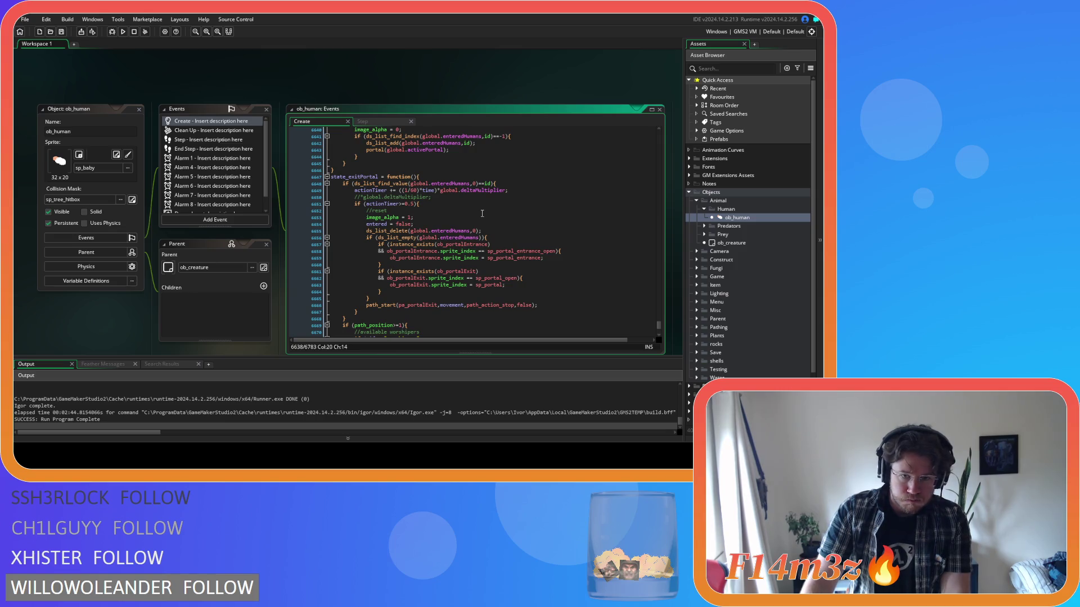
{"action": "scroll", "scroll_direction": "down", "scroll_amount": 3}
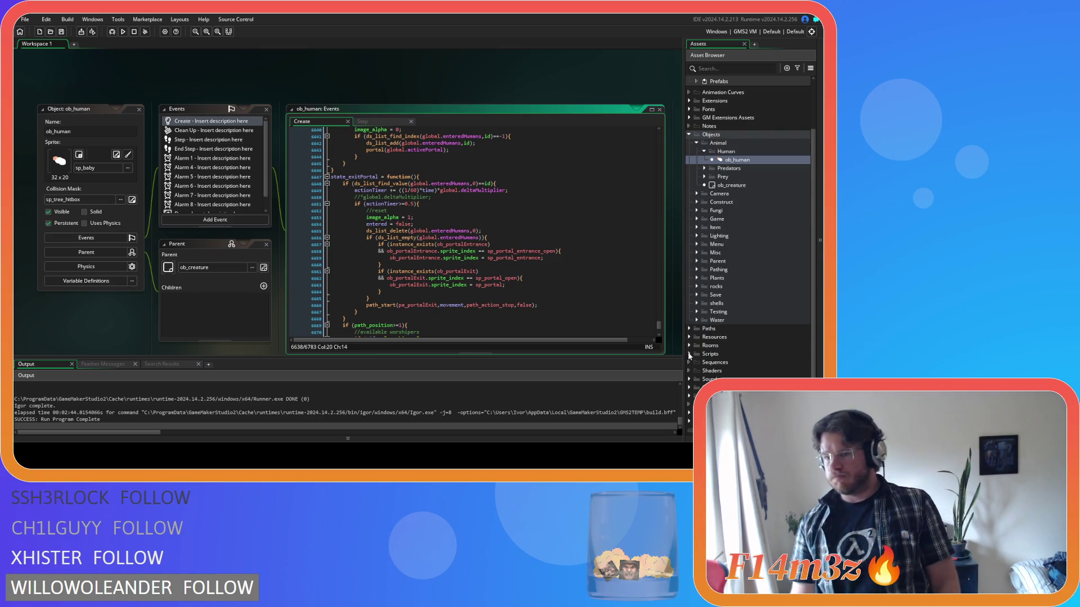
- Expand Scripts › Game in the Asset Browser and open the sc_relocate script
{"action": "left_click", "coordinate": [689, 353]}
{"action": "scroll", "scroll_direction": "down", "scroll_amount": 3}
{"action": "left_click", "coordinate": [696, 342]}
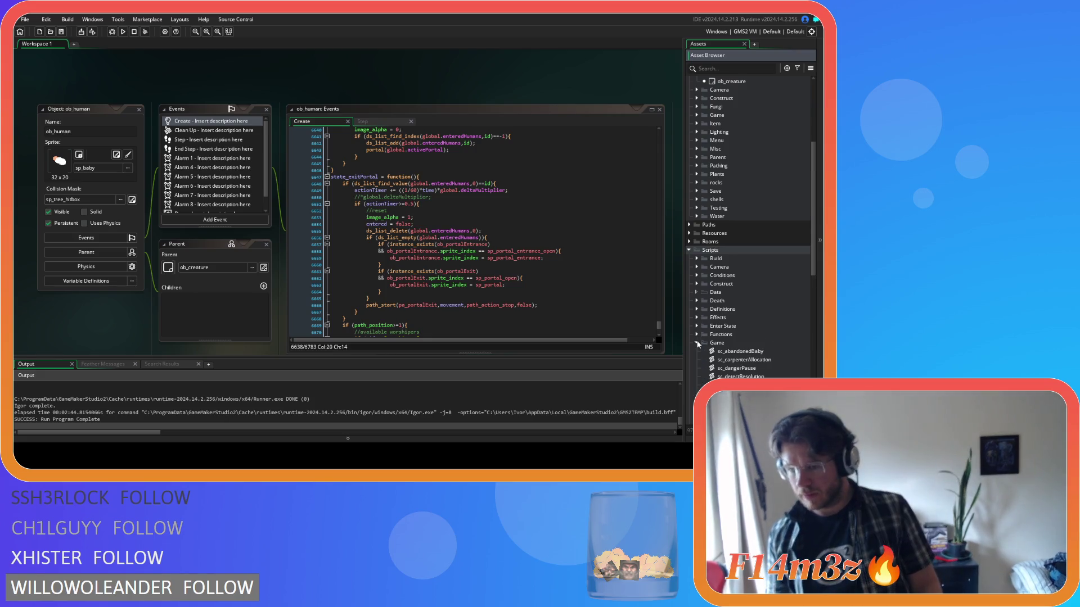
{"action": "scroll", "scroll_direction": "down", "scroll_amount": 3}
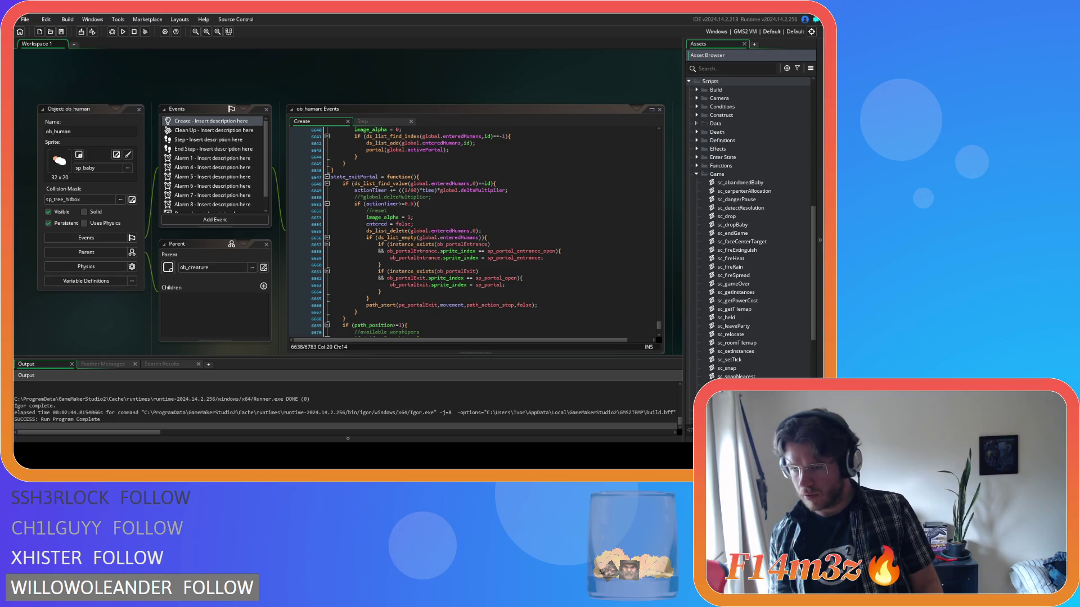
{"action": "double_click", "coordinate": [751, 333]}
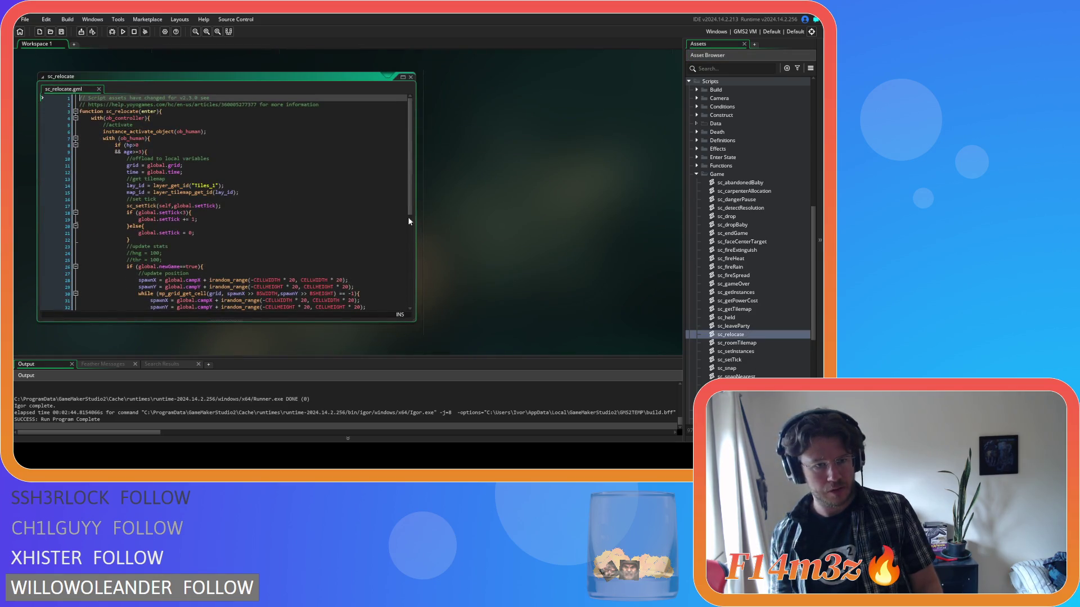
- Review sc_relocate's spawn and portal positioning code, then expand Objects › Construct and open ob_portalExit
{"action": "scroll", "scroll_direction": "down", "scroll_amount": 3}
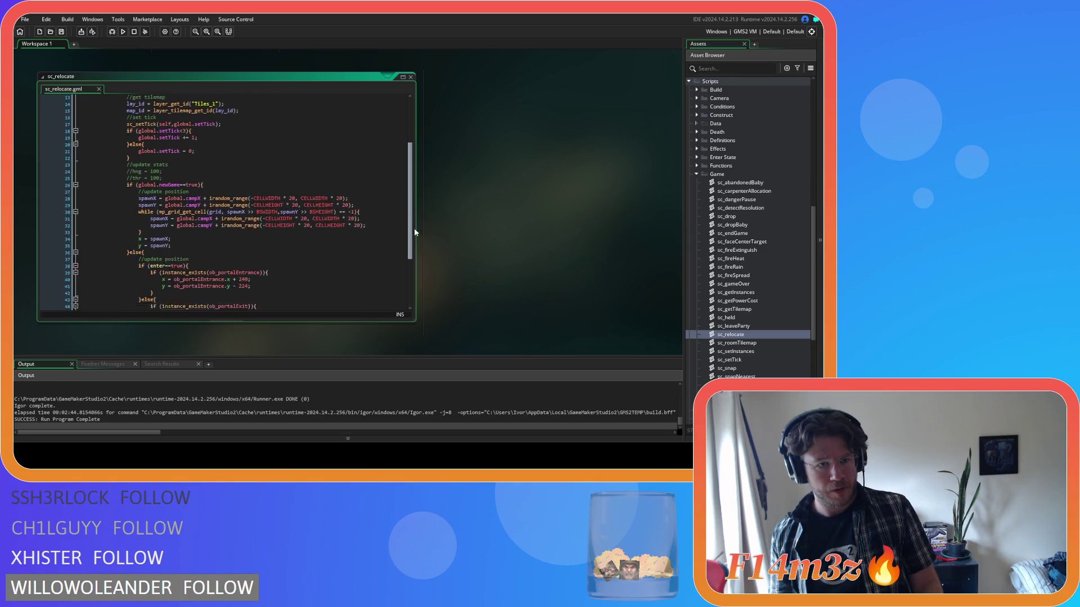
{"action": "scroll", "scroll_direction": "down", "scroll_amount": 3}
{"action": "scroll", "scroll_direction": "up", "scroll_amount": 3}
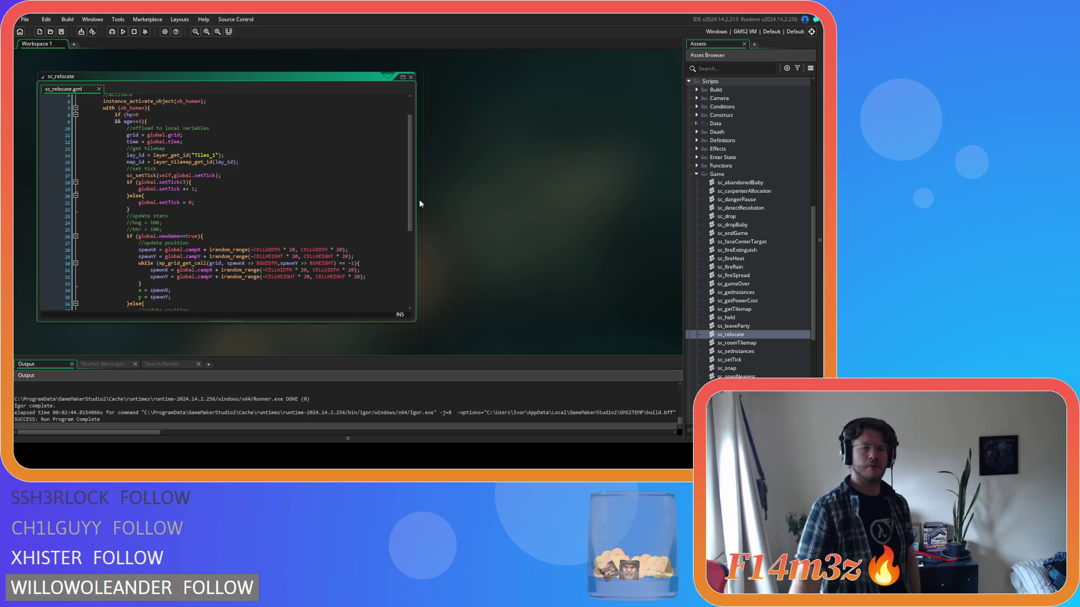
{"action": "scroll", "scroll_direction": "up", "scroll_amount": 3}
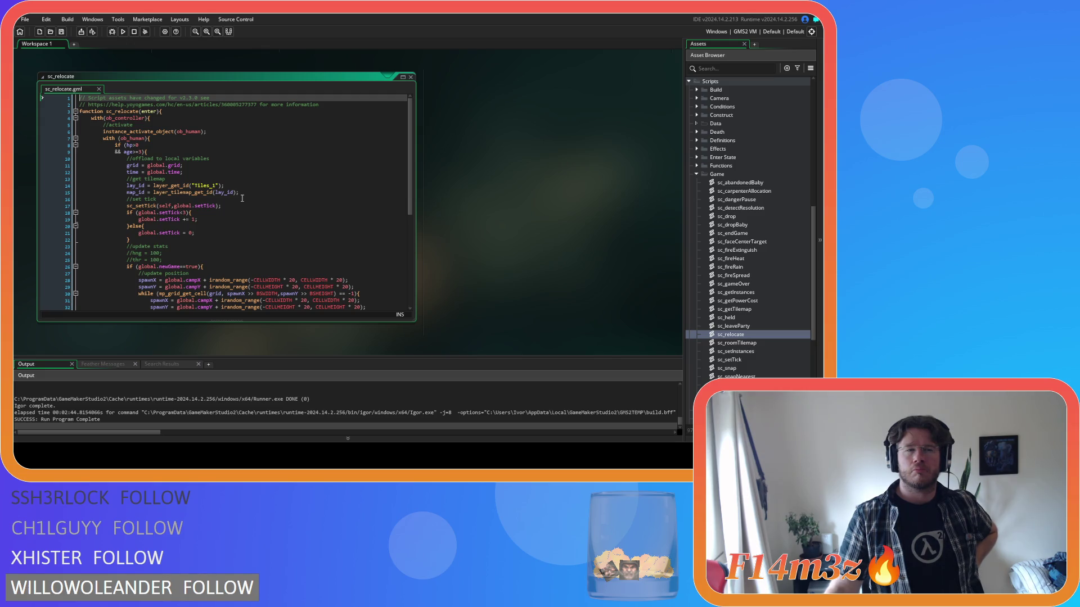
{"action": "scroll", "scroll_direction": "up", "scroll_amount": 3}
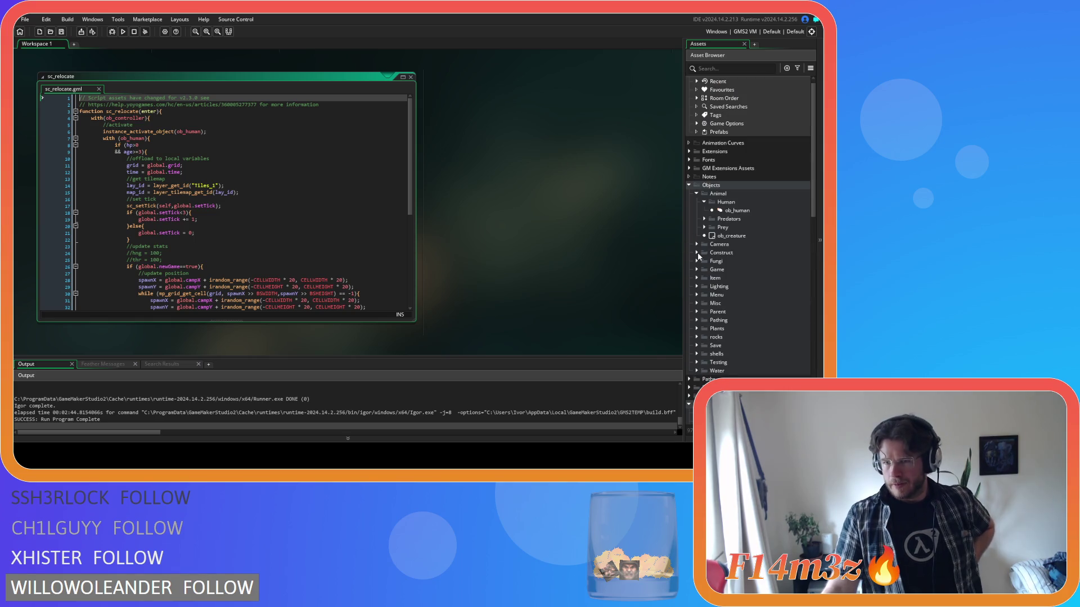
{"action": "left_click", "coordinate": [697, 252]}
{"action": "double_click", "coordinate": [727, 345]}
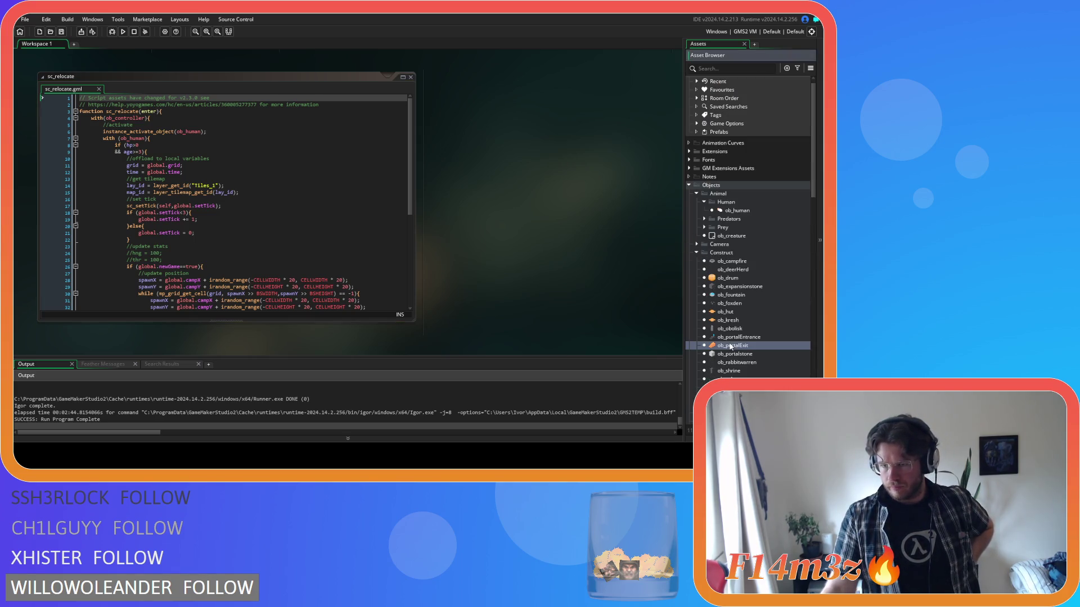
- Change ob_portalExit's part_system_depth(global.pSys6, depth) to depth-2, then open ob_portalEntrance
{"action": "left_click", "coordinate": [205, 94]}
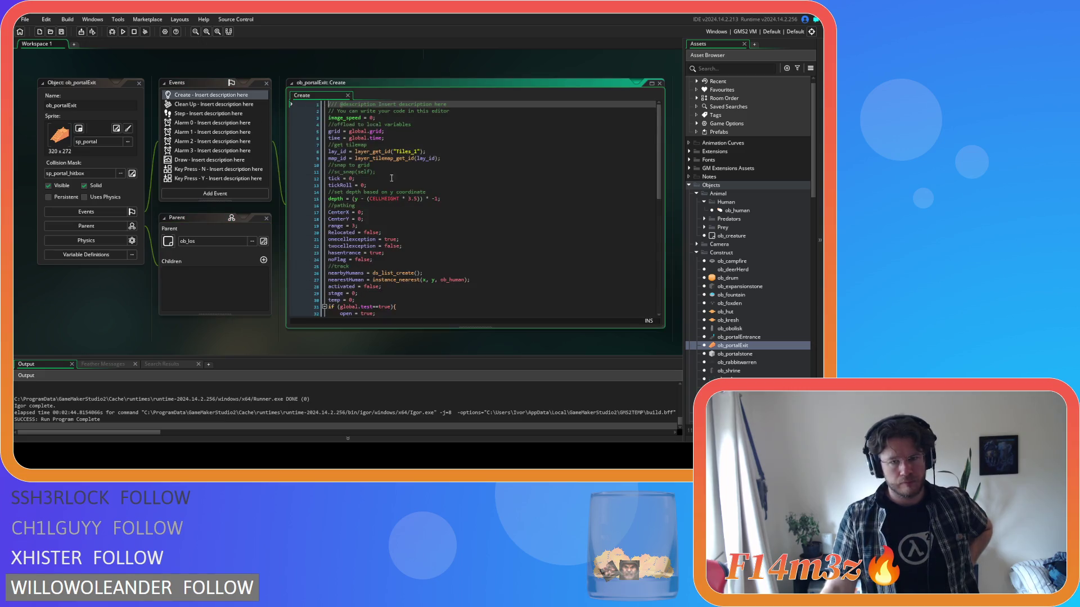
{"action": "scroll", "scroll_direction": "down", "scroll_amount": 3}
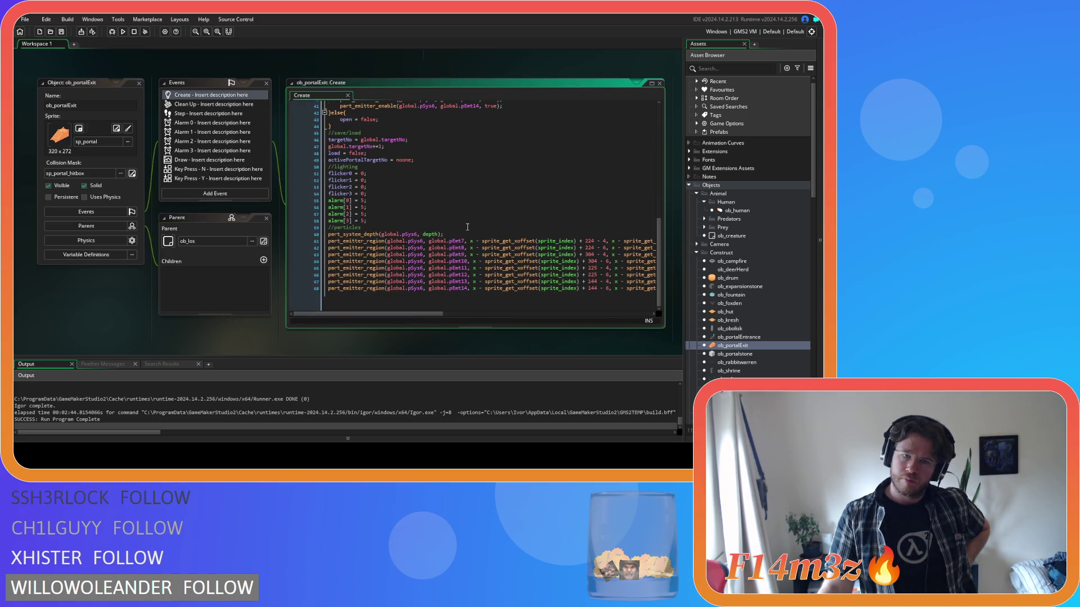
{"action": "left_click", "coordinate": [358, 234]}
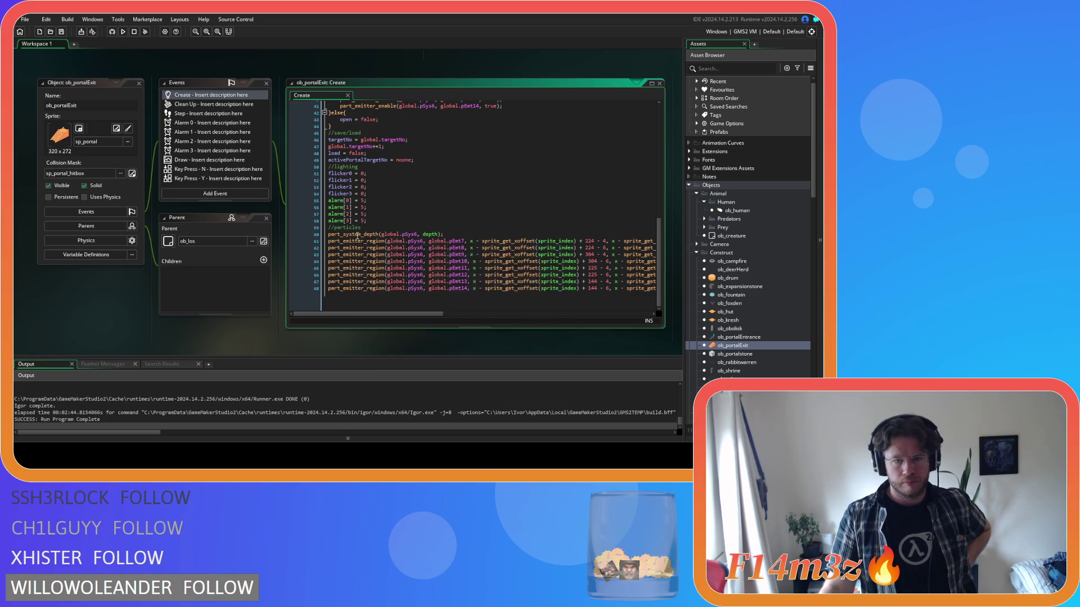
{"action": "scroll", "scroll_direction": "up", "scroll_amount": 3}
{"action": "left_click", "coordinate": [460, 238]}
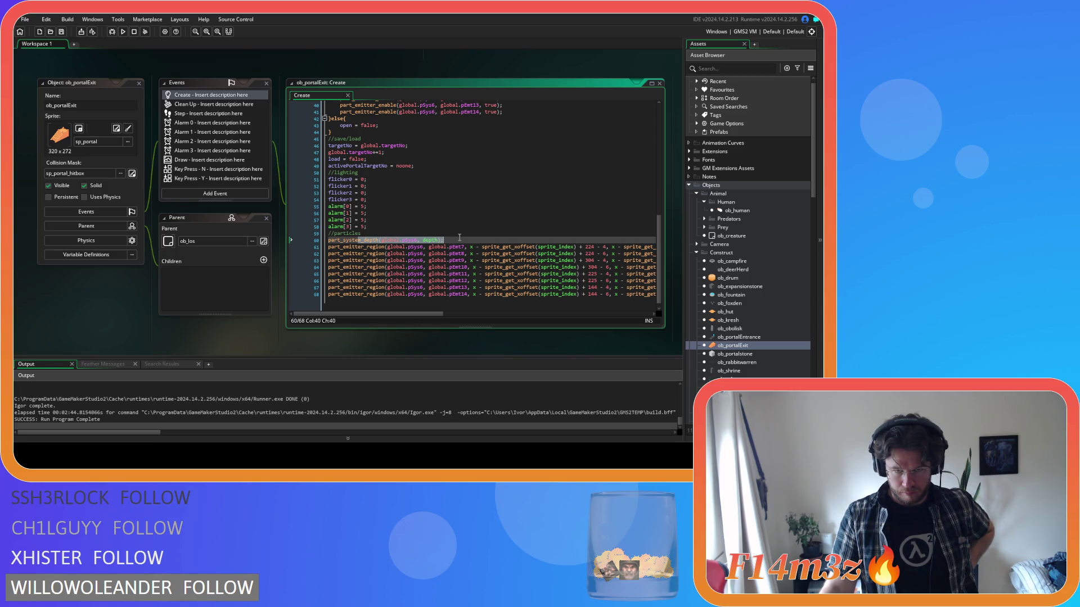
{"action": "left_click", "coordinate": [459, 238]}
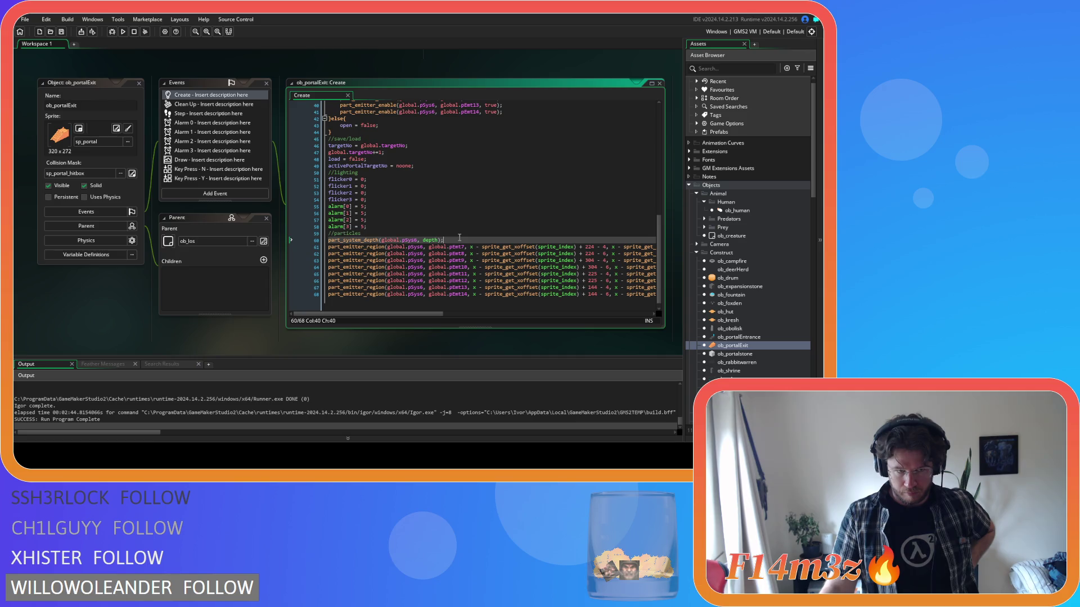
{"action": "left_click", "coordinate": [434, 239]}
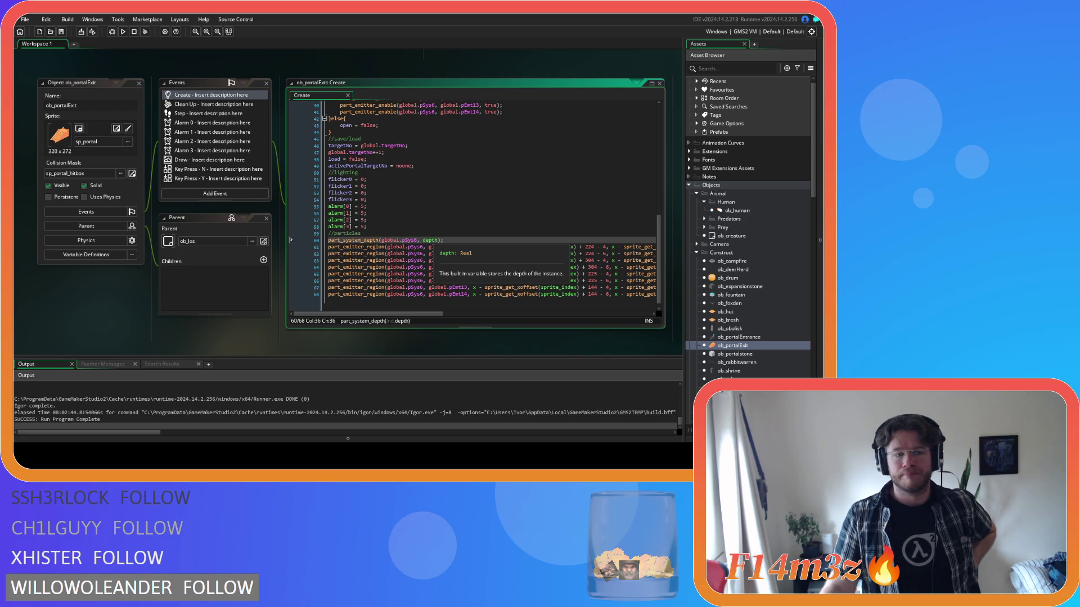
{"action": "left_click", "coordinate": [488, 247]}
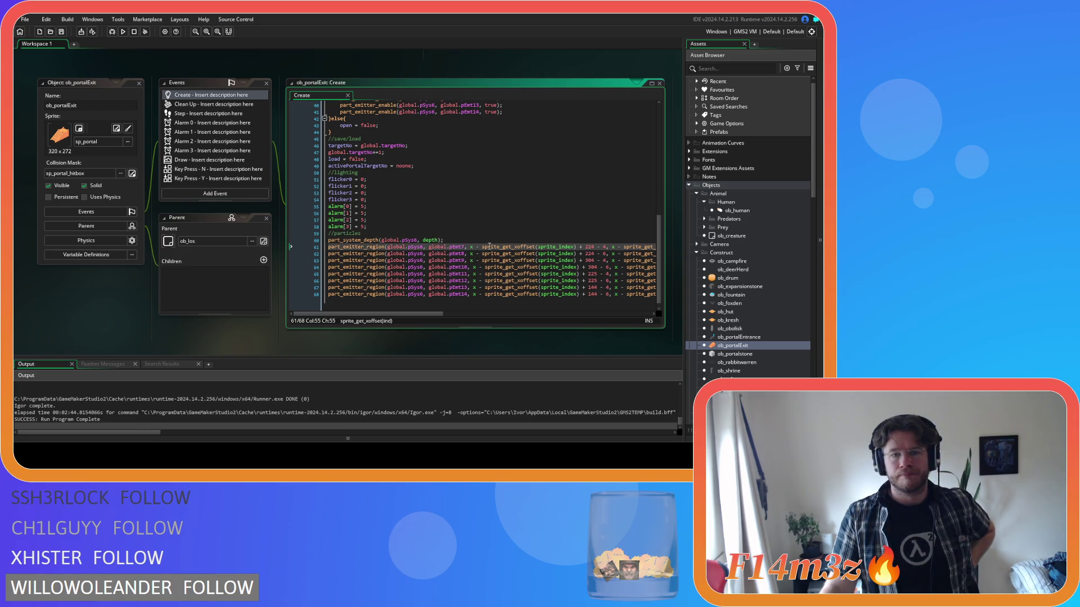
{"action": "left_click", "coordinate": [438, 240]}
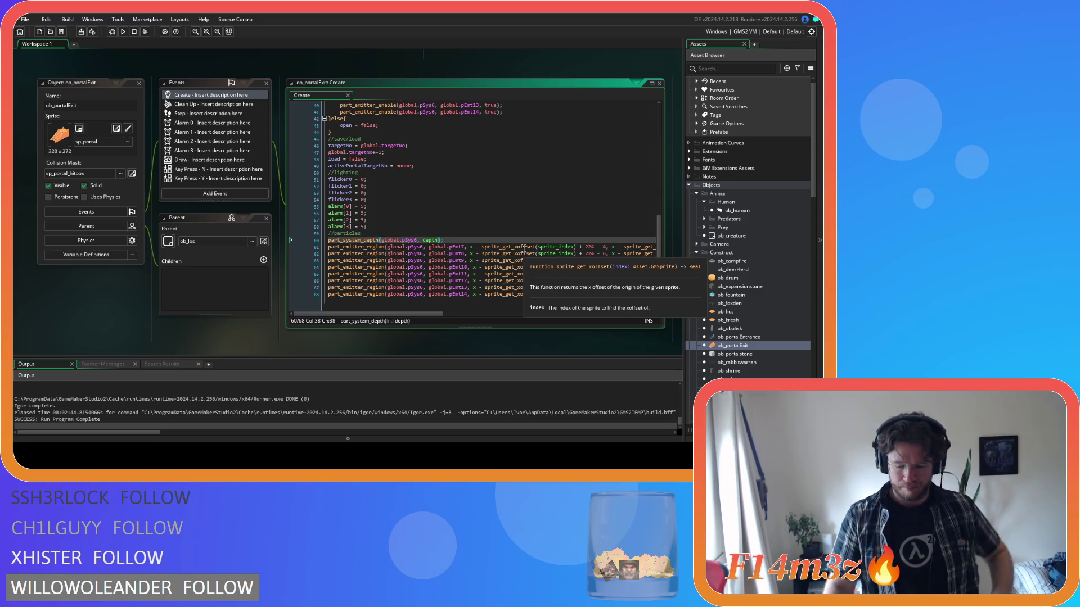
{"action": "type", "text": "-2"}
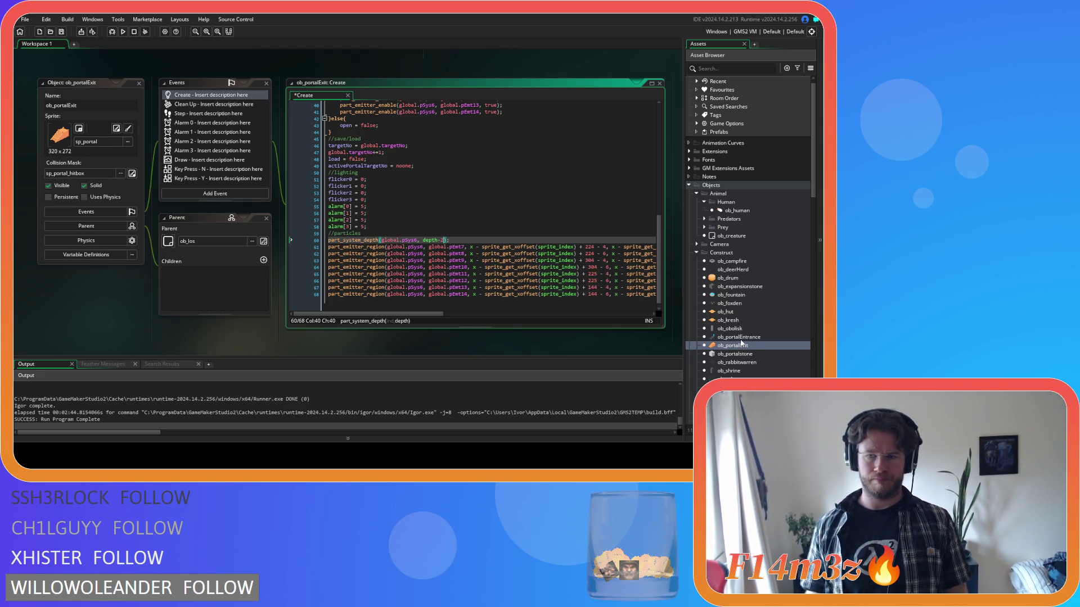
{"action": "double_click", "coordinate": [739, 337]}
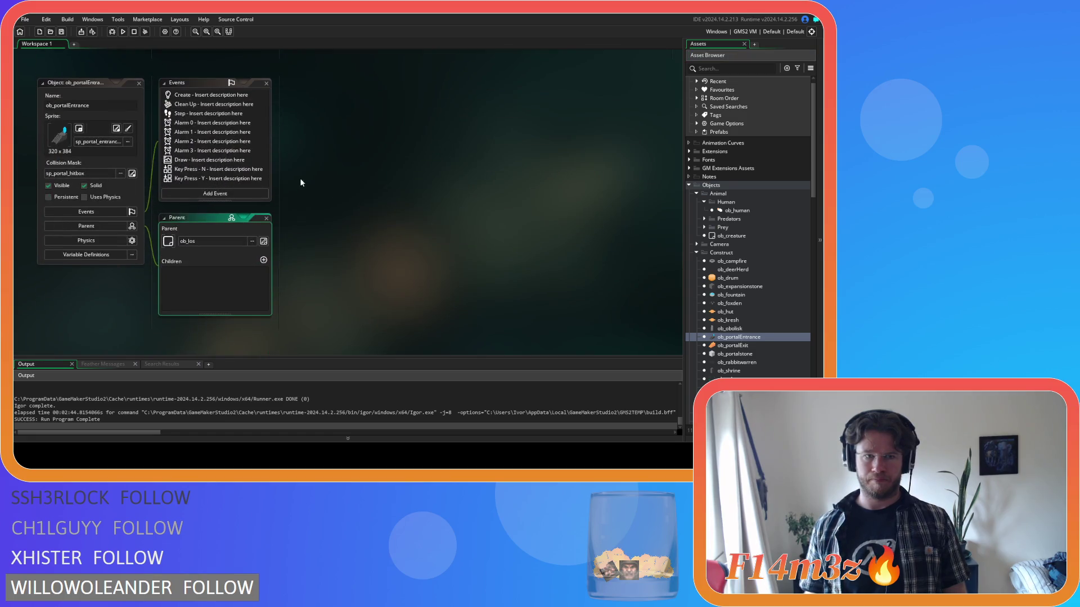
- Append -2 to depth in ob_portalEntrance's line-45 part_system_depth call and close its editor
{"action": "double_click", "coordinate": [203, 95]}
{"action": "scroll", "scroll_direction": "down", "scroll_amount": 3}
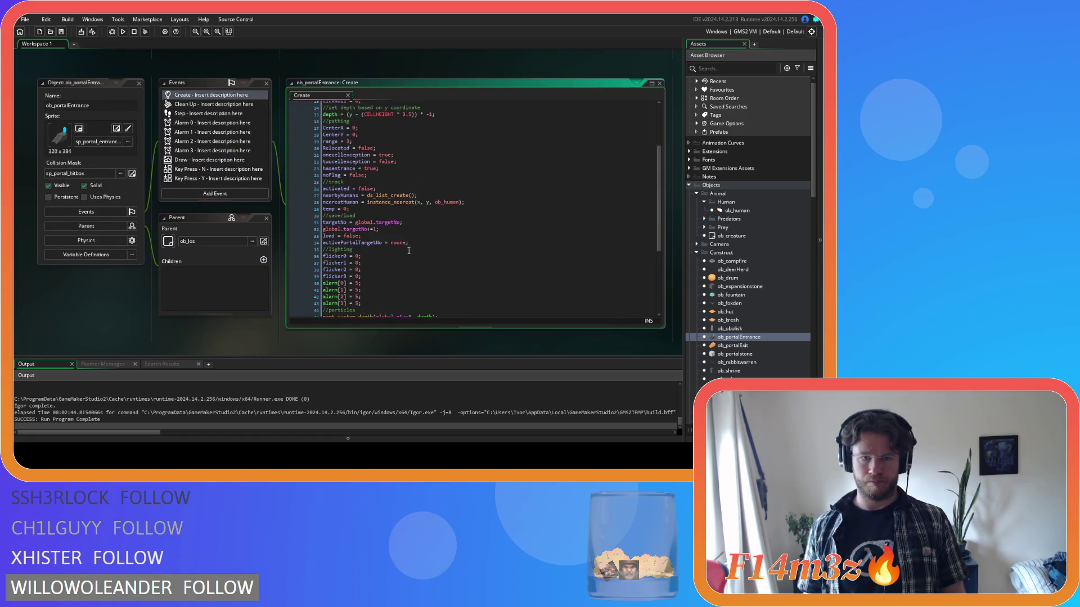
{"action": "left_click", "coordinate": [433, 180]}
{"action": "scroll", "scroll_direction": "up", "scroll_amount": 3}
{"action": "type", "text": "-2"}
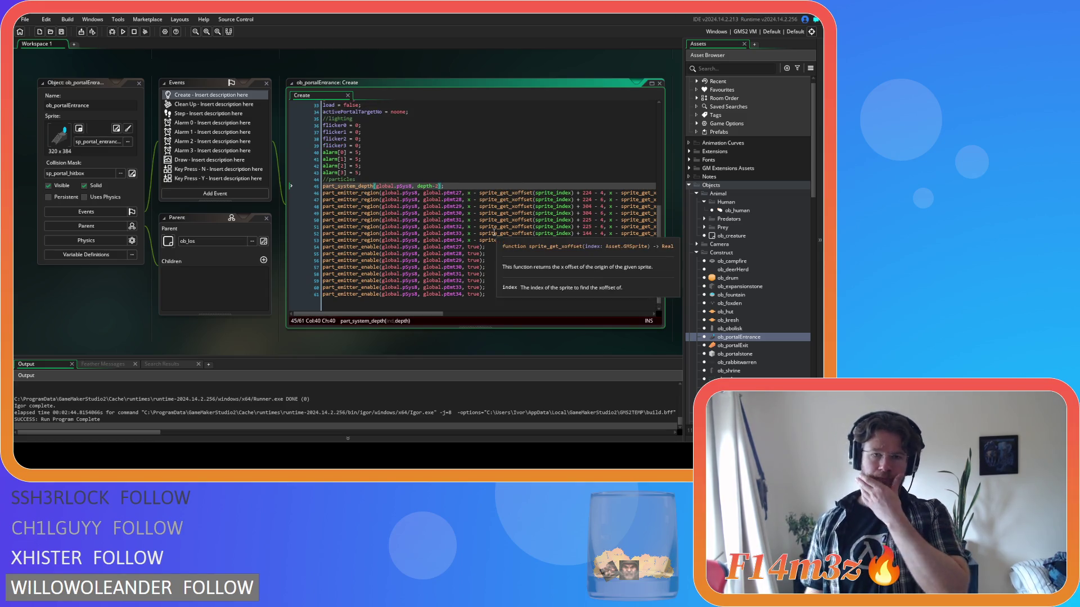
{"action": "left_click", "coordinate": [266, 83]}
{"action": "scroll", "scroll_direction": "up", "scroll_amount": 3}
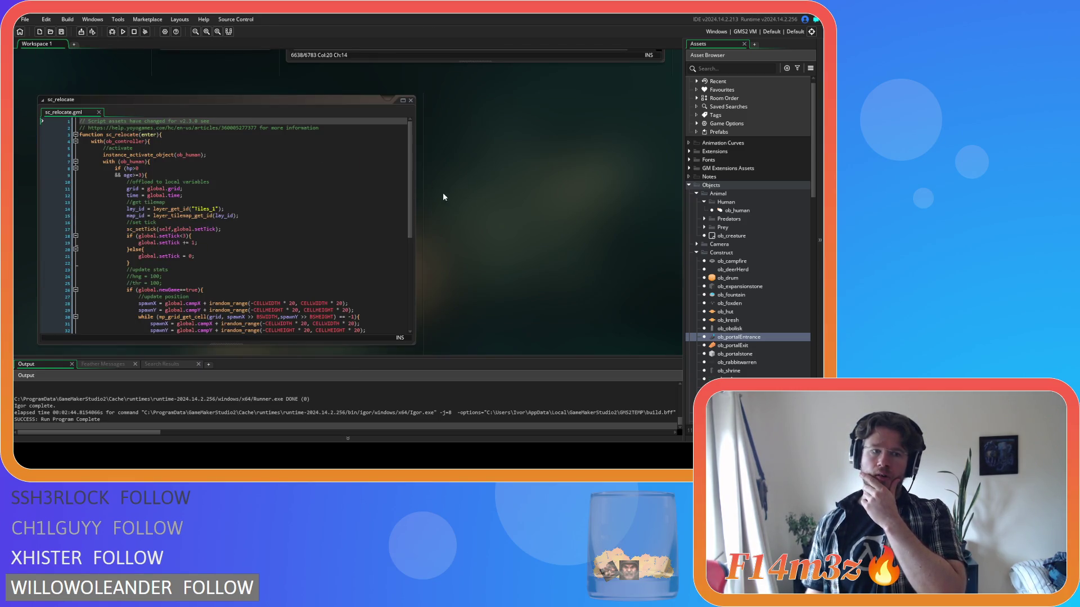
- Find the portal entrance branch in sc_relocate, undoing a stray blank line added in the entrance check
{"action": "scroll", "scroll_direction": "down", "scroll_amount": 3}
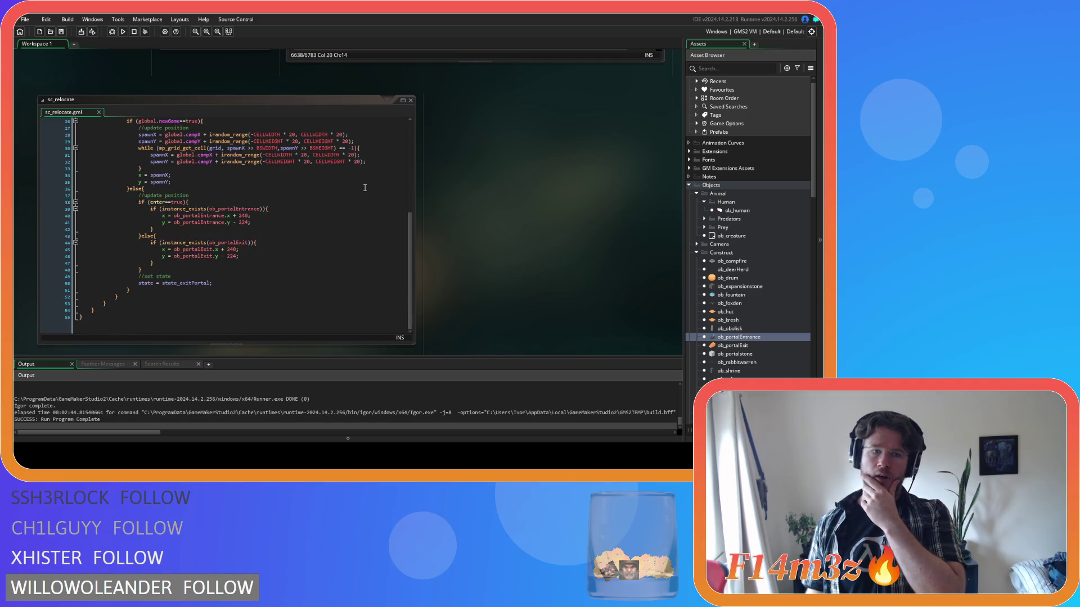
{"action": "scroll", "scroll_direction": "up", "scroll_amount": 3}
{"action": "scroll", "scroll_direction": "up", "scroll_amount": 3}
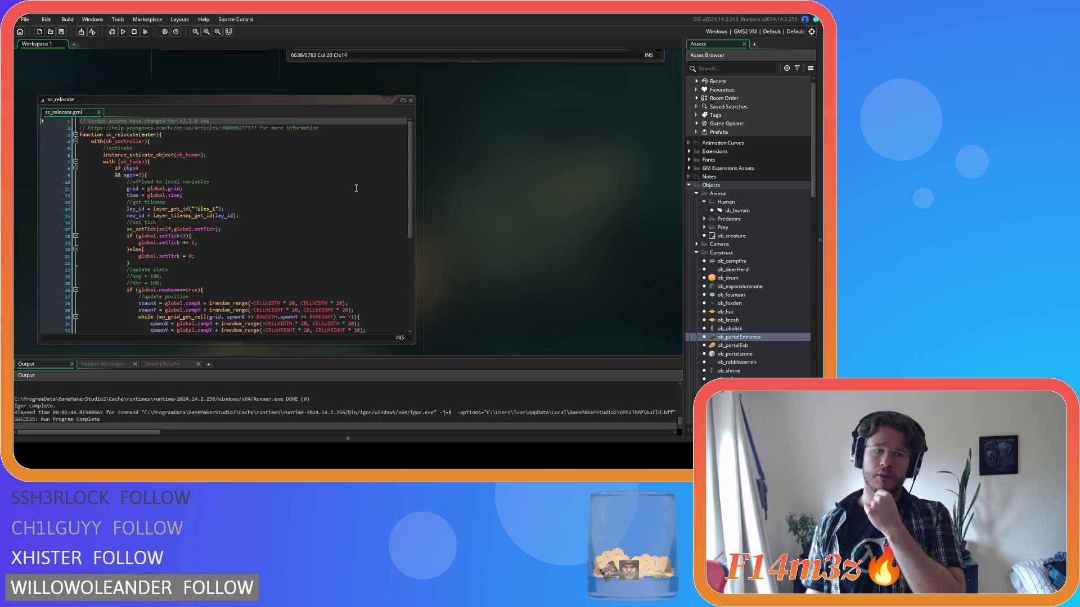
{"action": "scroll", "scroll_direction": "up", "scroll_amount": 3}
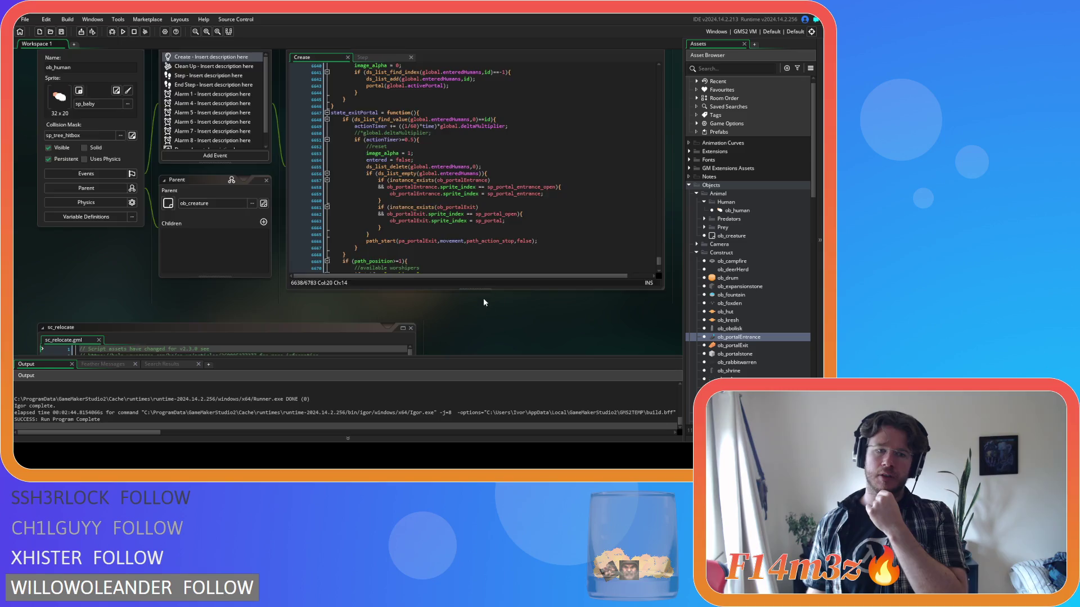
{"action": "scroll", "scroll_direction": "down", "scroll_amount": 3}
{"action": "scroll", "scroll_direction": "down", "scroll_amount": 3}
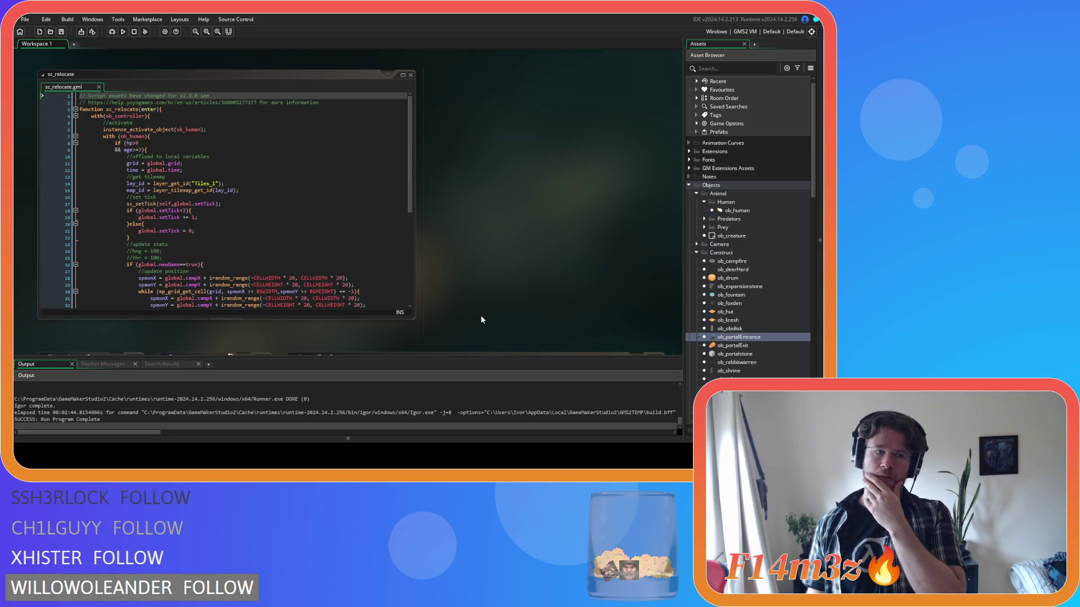
{"action": "scroll", "scroll_direction": "down", "scroll_amount": 3}
{"action": "scroll", "scroll_direction": "up", "scroll_amount": 3}
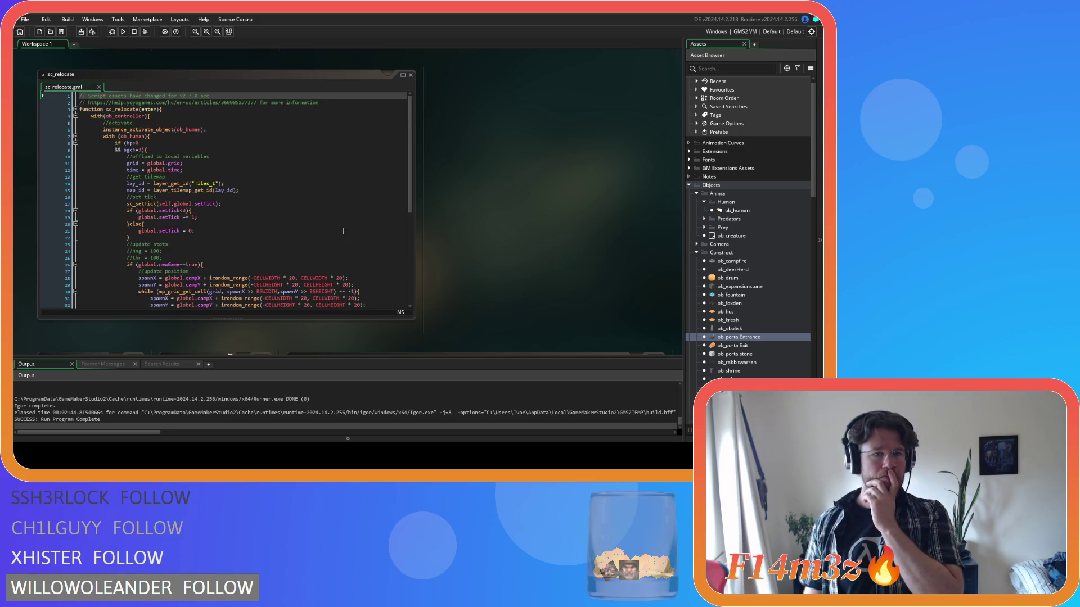
{"action": "scroll", "scroll_direction": "down", "scroll_amount": 3}
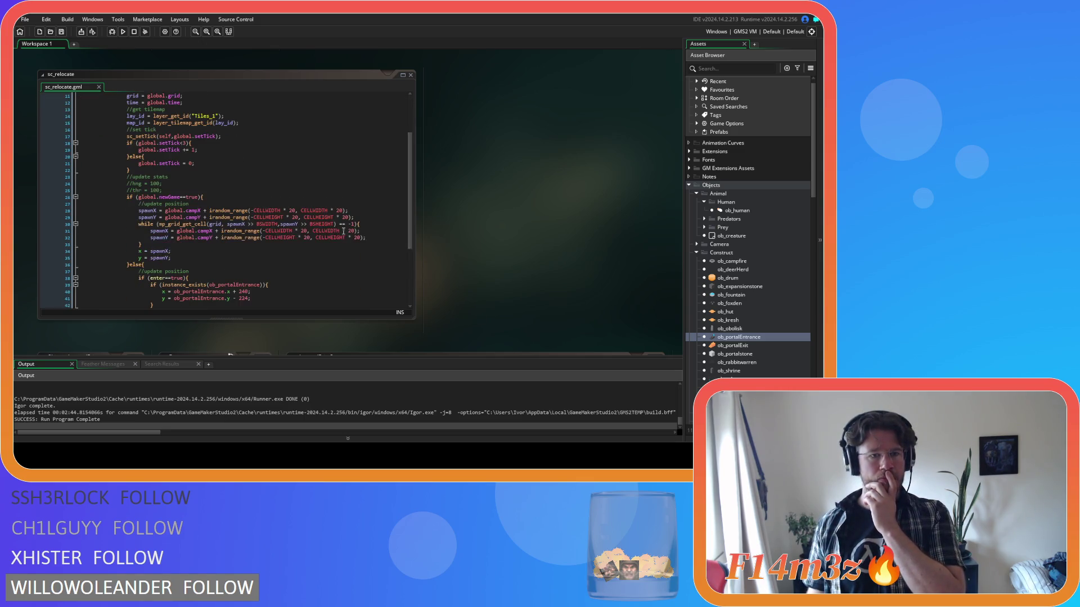
{"action": "left_click", "coordinate": [284, 230]}
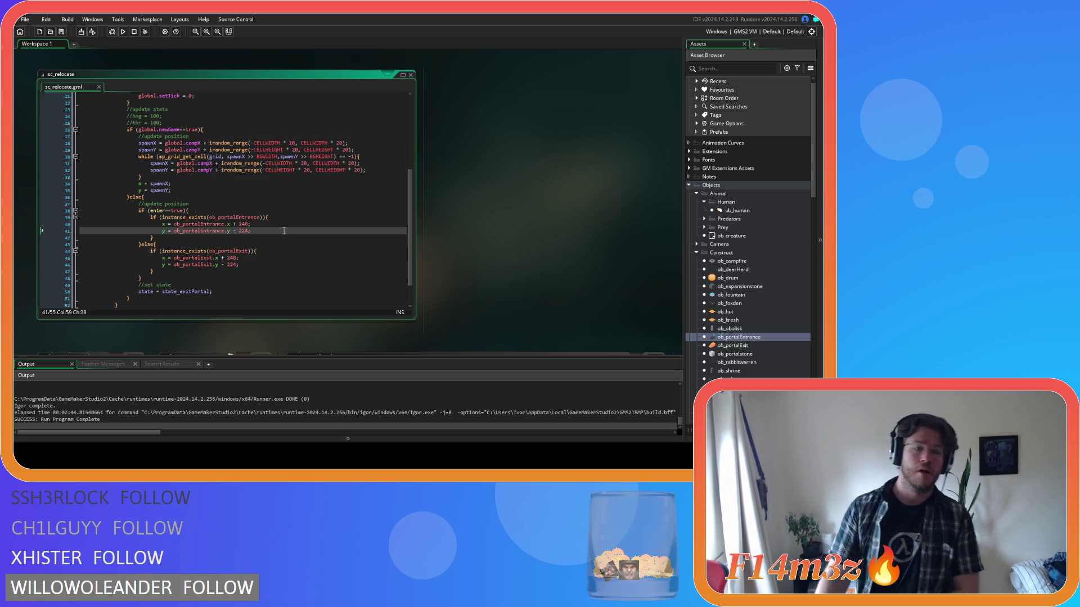
{"action": "left_click", "coordinate": [286, 217]}
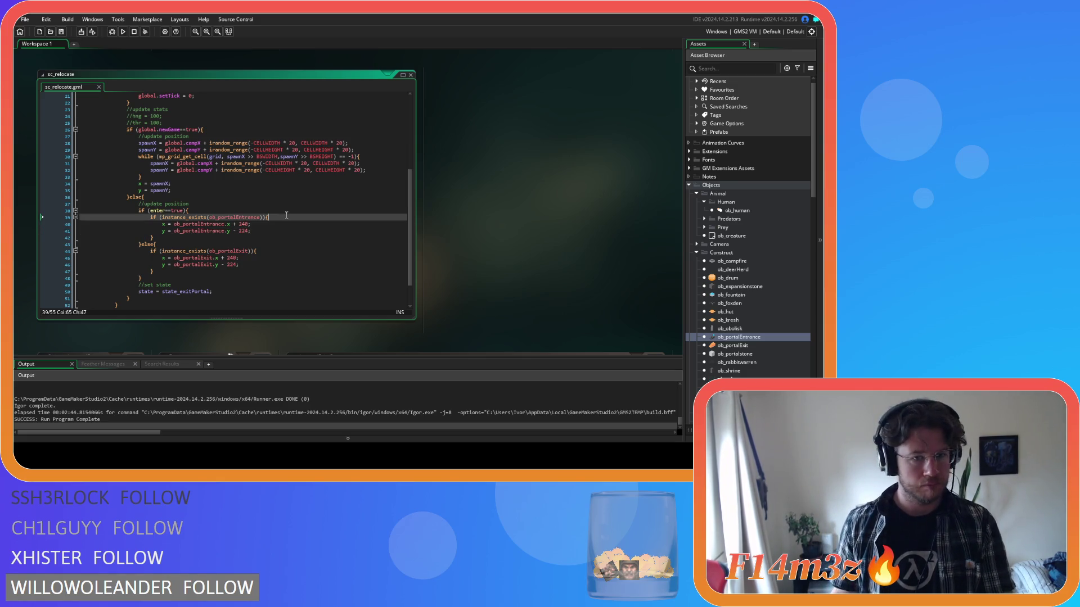
{"action": "key", "text": "Return"}
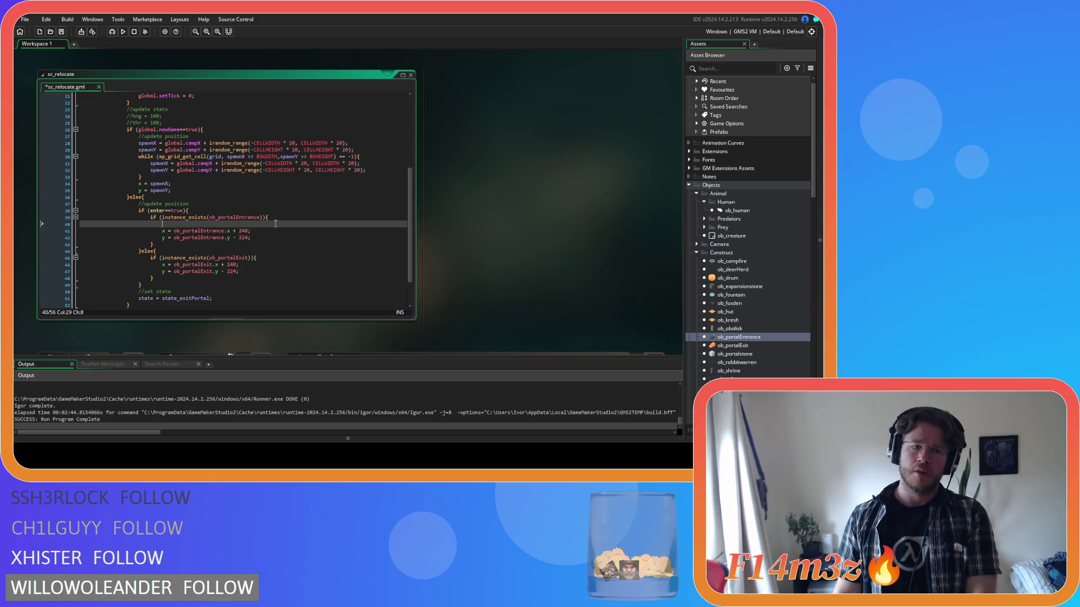
{"action": "key", "text": "ctrl+z"}
- Add 'target = ob_portalEntrance;' after the entrance y-position line
{"action": "left_click", "coordinate": [272, 231]}
{"action": "key", "text": "Return"}
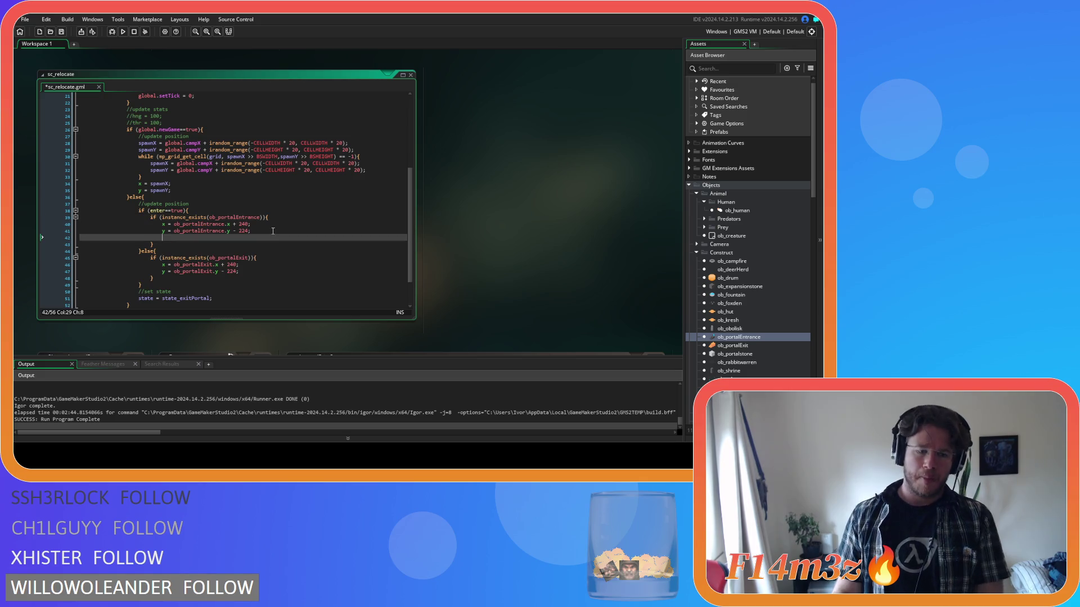
{"action": "type", "text": "arget = o"}
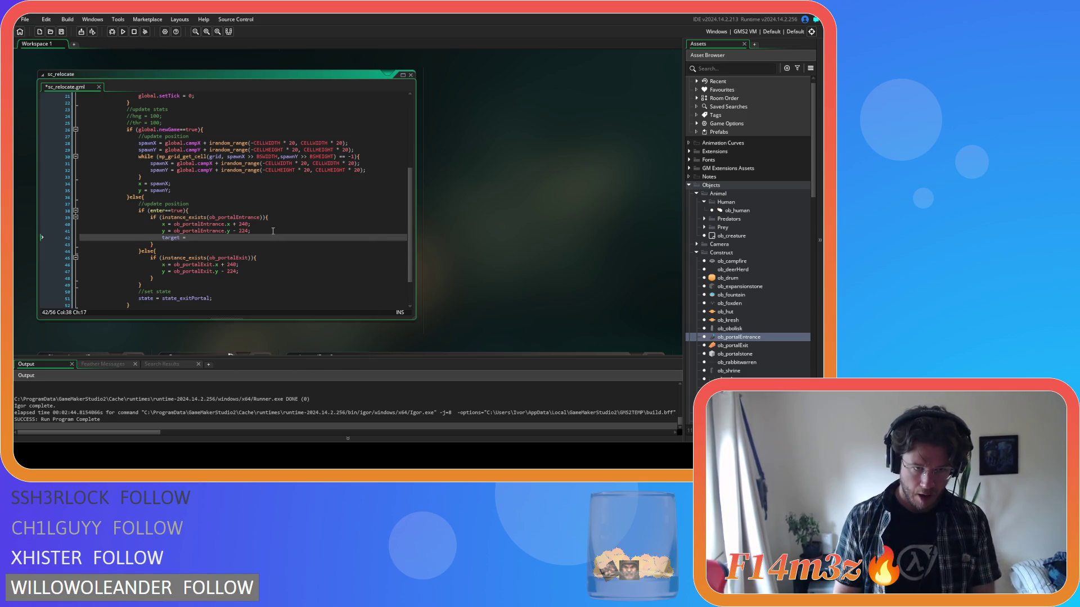
{"action": "type", "text": "b_portal"}
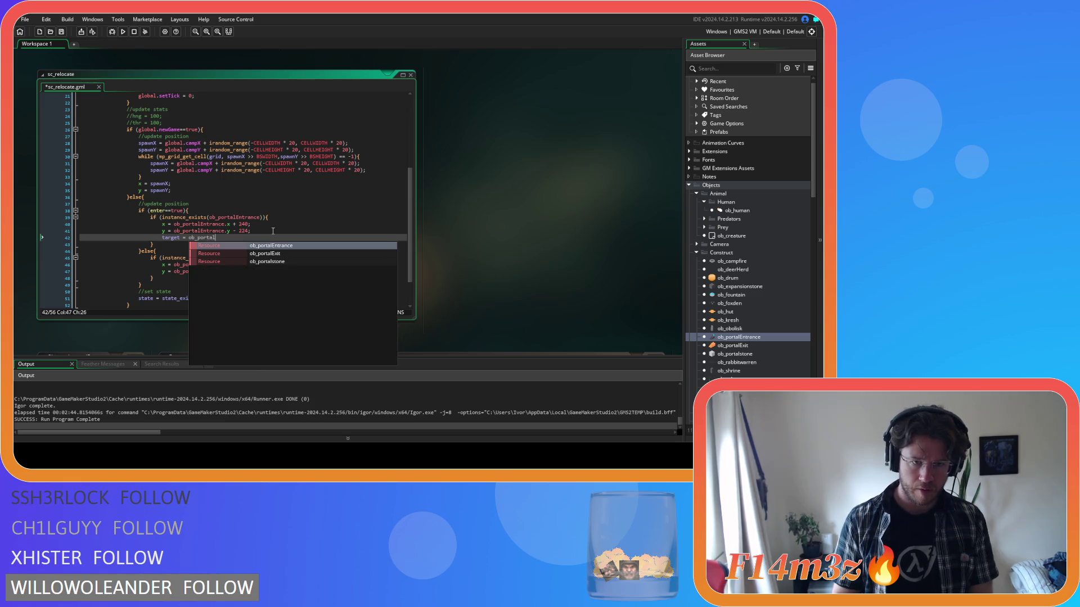
{"action": "key", "text": "Return"}
{"action": "type", "text": ";"}
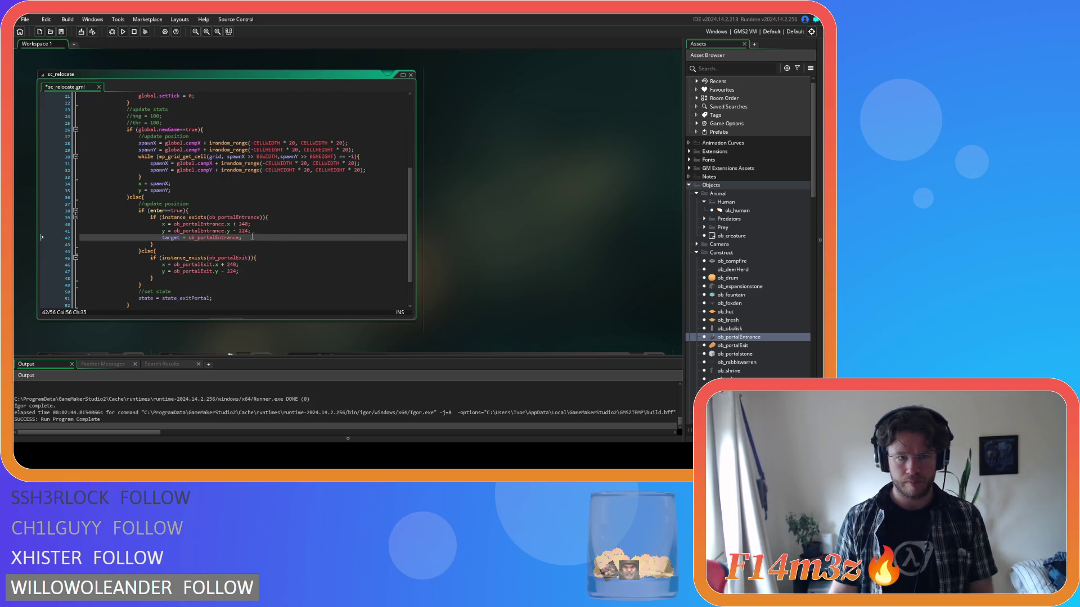
- Insert a blank line after the exit y-position line and save sc_relocate
{"action": "left_click", "coordinate": [250, 272]}
{"action": "key", "text": "Return"}
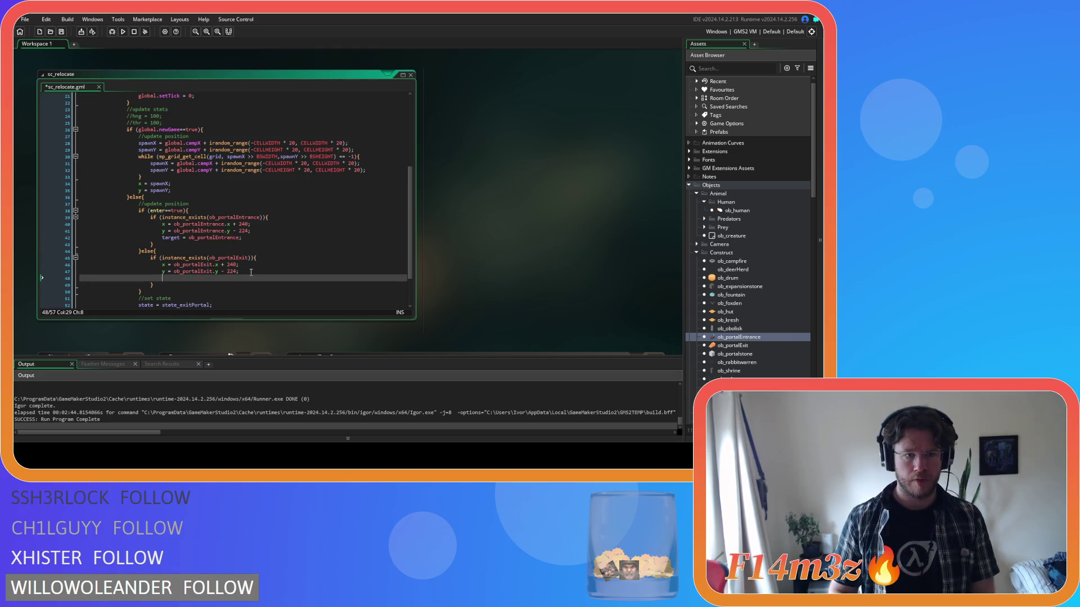
{"action": "key", "text": "ctrl+s"}
{"action": "scroll", "scroll_direction": "up", "scroll_amount": 3}
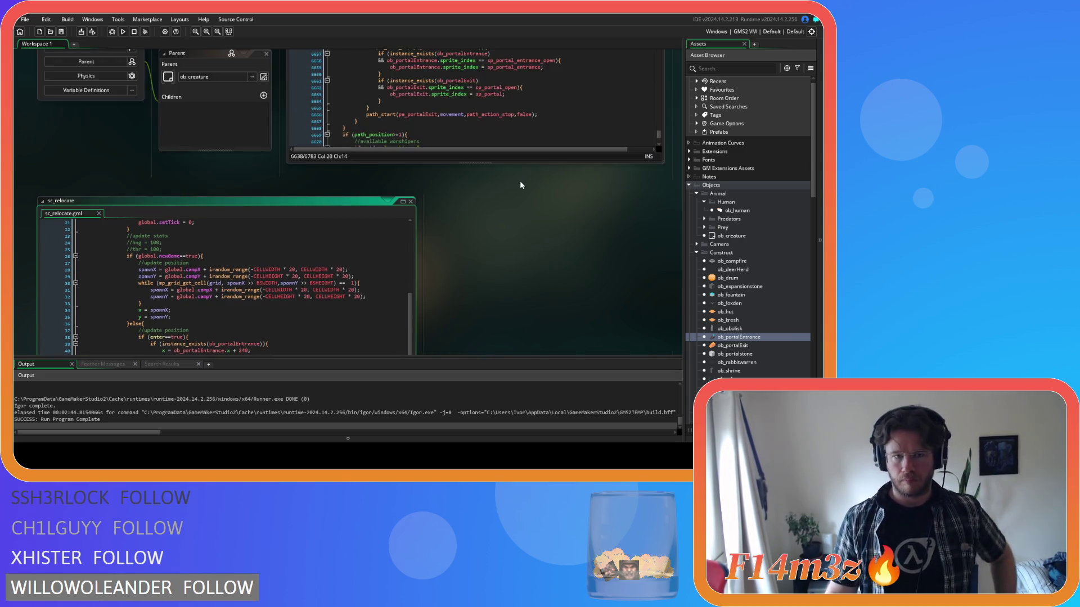
- Open ob_human's Step event code and select the '- 1000' depth offset on line 1458
{"action": "scroll", "scroll_direction": "up", "scroll_amount": 3}
{"action": "left_click", "coordinate": [495, 192]}
{"action": "scroll", "scroll_direction": "up", "scroll_amount": 3}
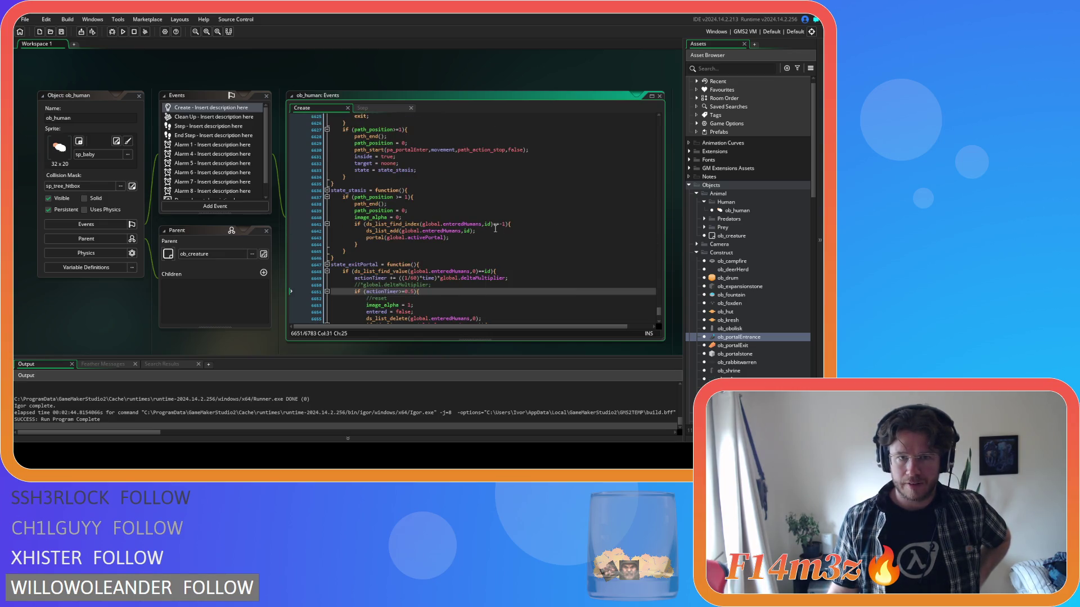
{"action": "scroll", "scroll_direction": "up", "scroll_amount": 3}
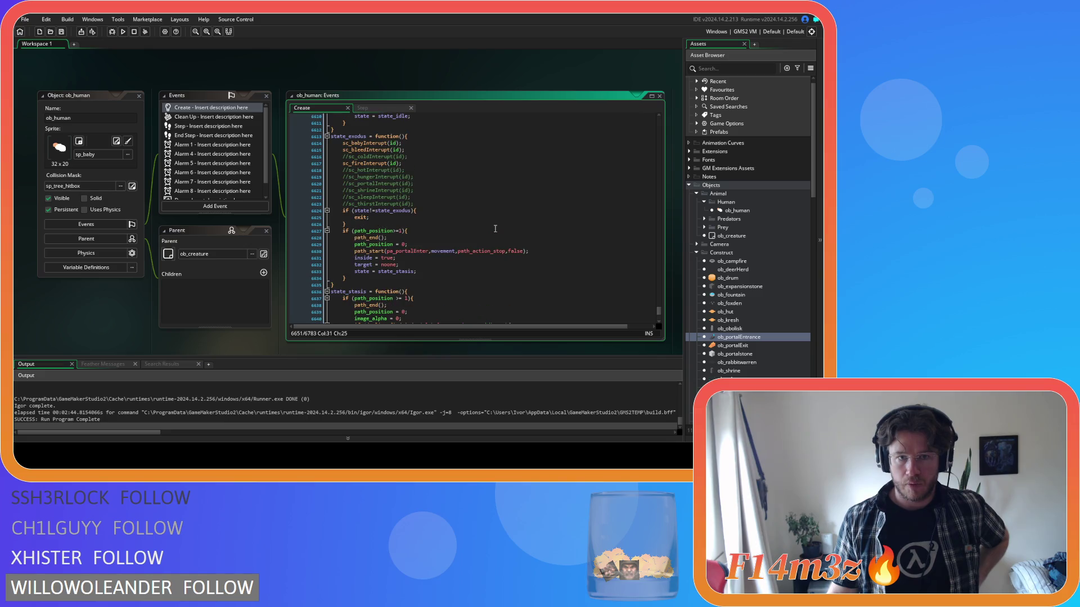
{"action": "scroll", "scroll_direction": "down", "scroll_amount": 3}
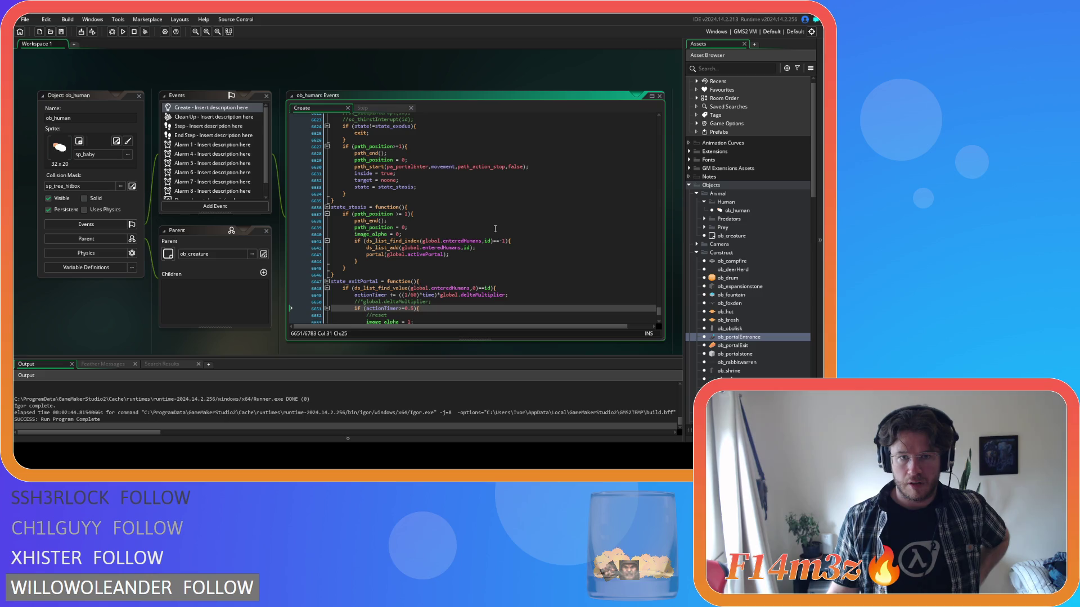
{"action": "left_click", "coordinate": [364, 107]}
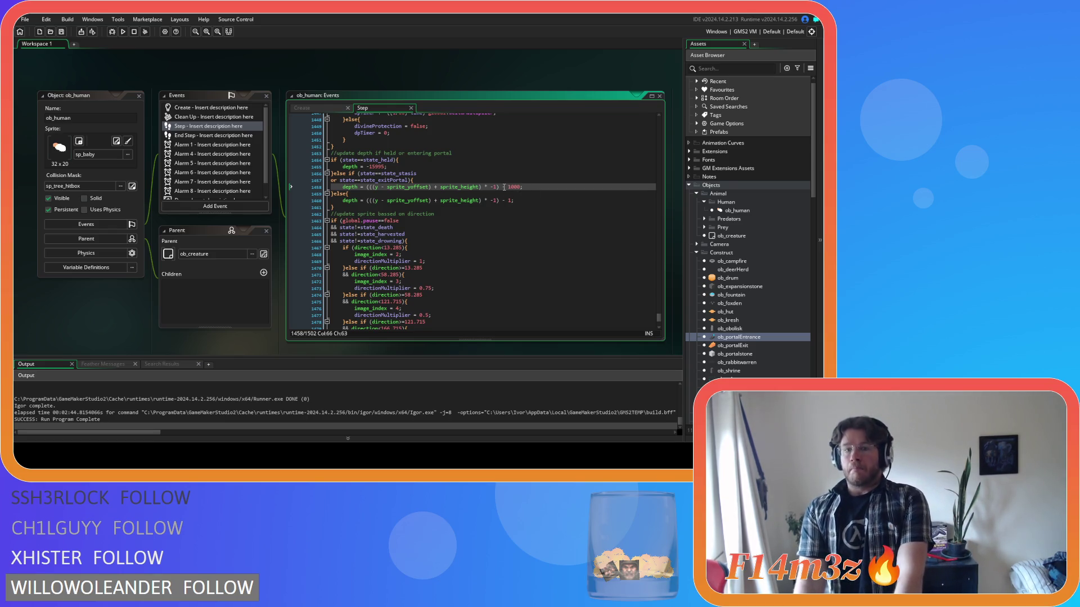
{"action": "left_click_drag", "start_coordinate": [502, 188], "coordinate": [520, 188]}
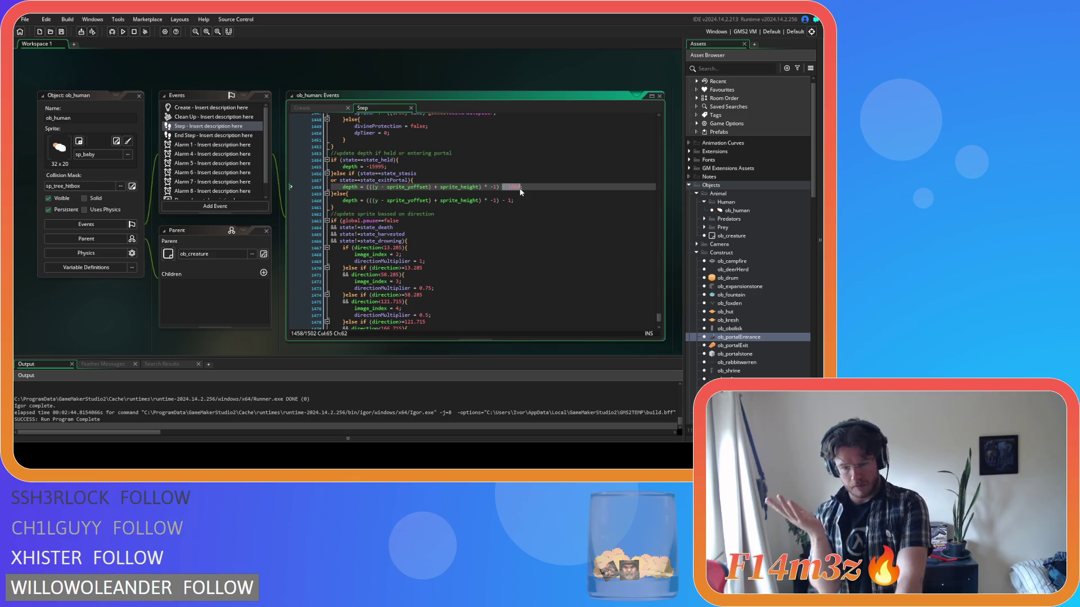
- Replace line 1458's depth with 'target.depth-1;', strip spaces from line 1460's formula, and save
{"action": "left_click_drag", "start_coordinate": [520, 187], "coordinate": [370, 190]}
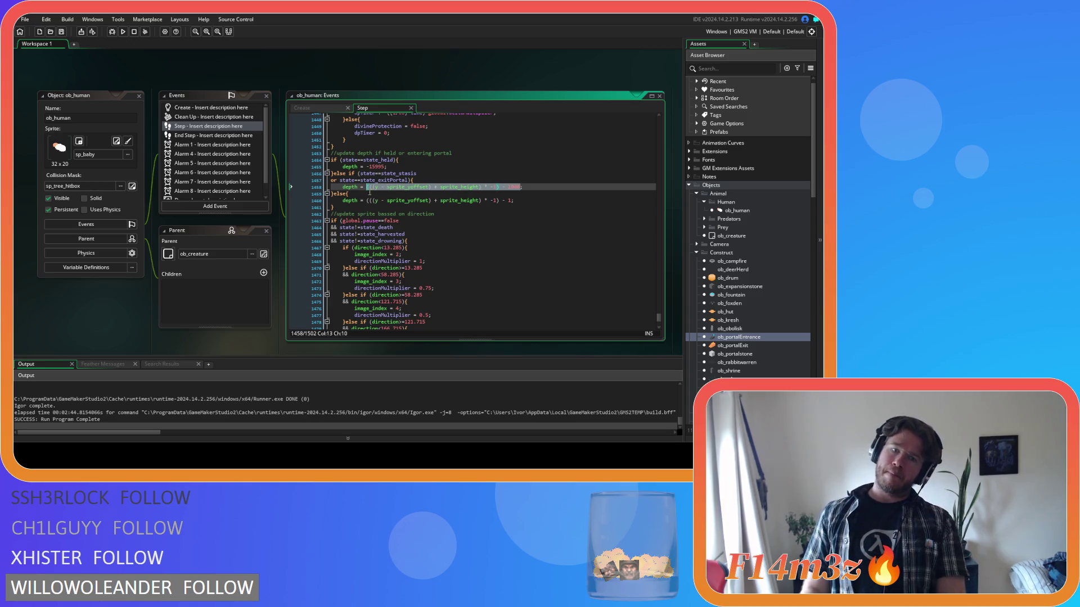
{"action": "type", "text": "target"}
{"action": "type", "text": ".depth"}
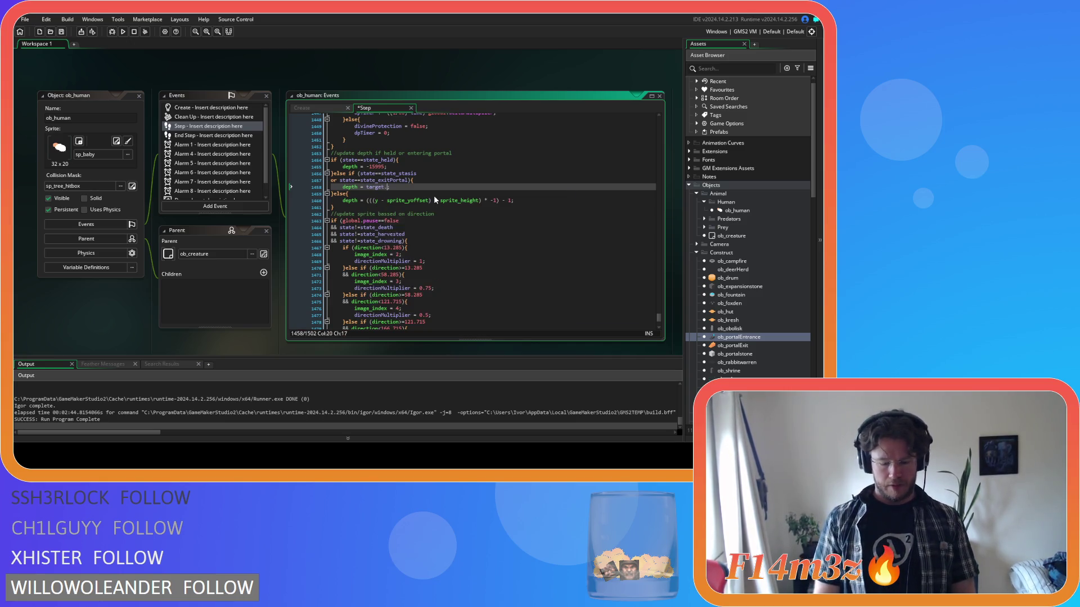
{"action": "type", "text": "-1;"}
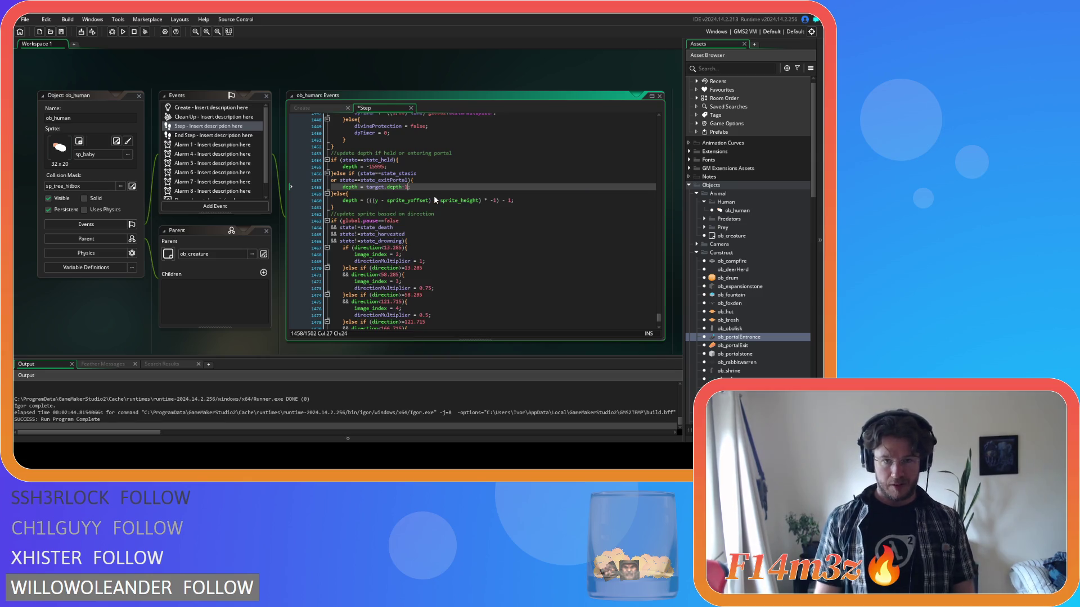
{"action": "left_click", "coordinate": [377, 200]}
{"action": "key", "text": "Delete"}
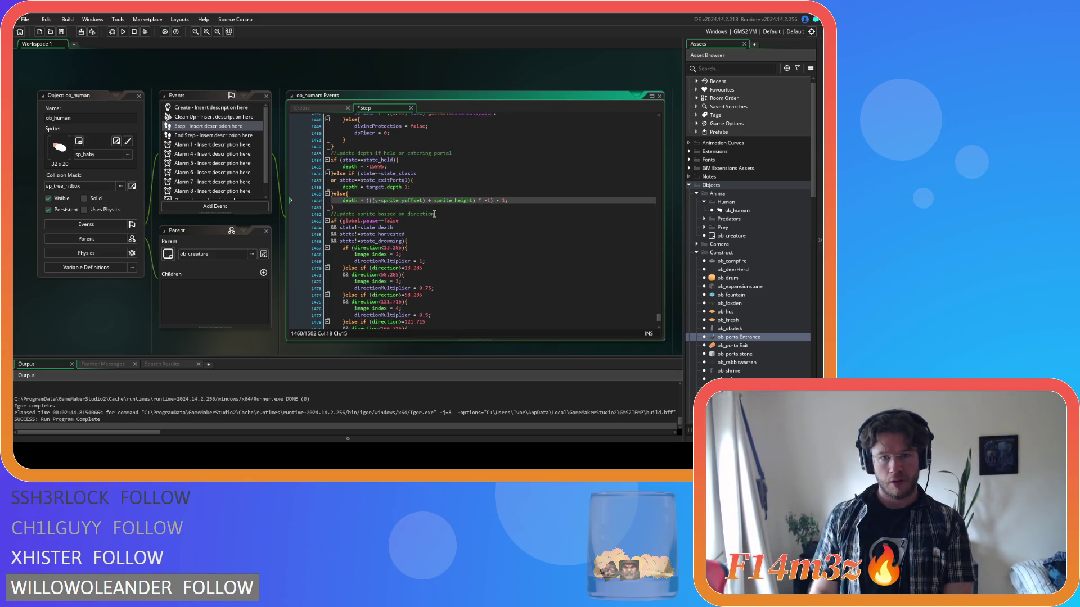
{"action": "left_click", "coordinate": [426, 201]}
{"action": "key", "text": "Delete"}
{"action": "key", "text": "Right"}
{"action": "key", "text": "Delete"}
{"action": "key", "text": "Right"}
{"action": "key", "text": "Delete"}
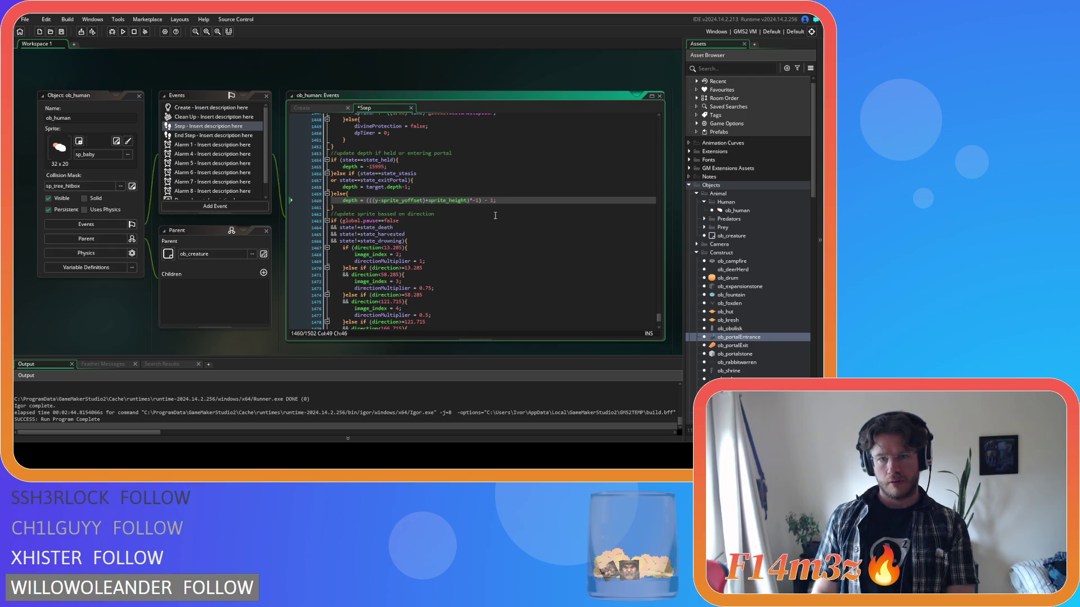
{"action": "key", "text": "Delete"}
{"action": "key", "text": "Right"}
{"action": "key", "text": "ctrl+s"}
{"action": "left_click", "coordinate": [419, 186]}
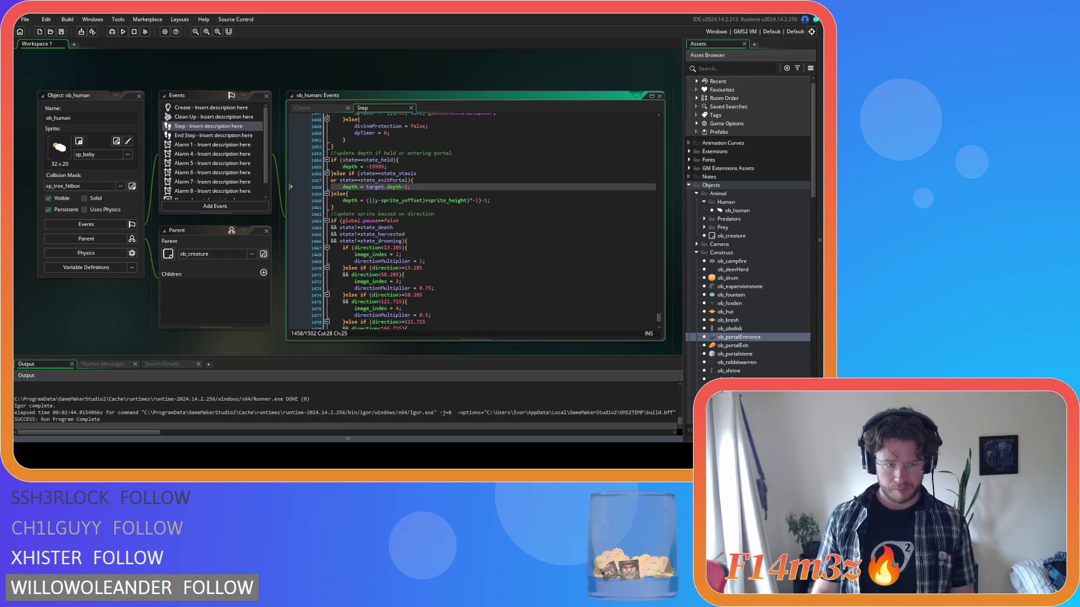
{"action": "left_click", "coordinate": [439, 200]}
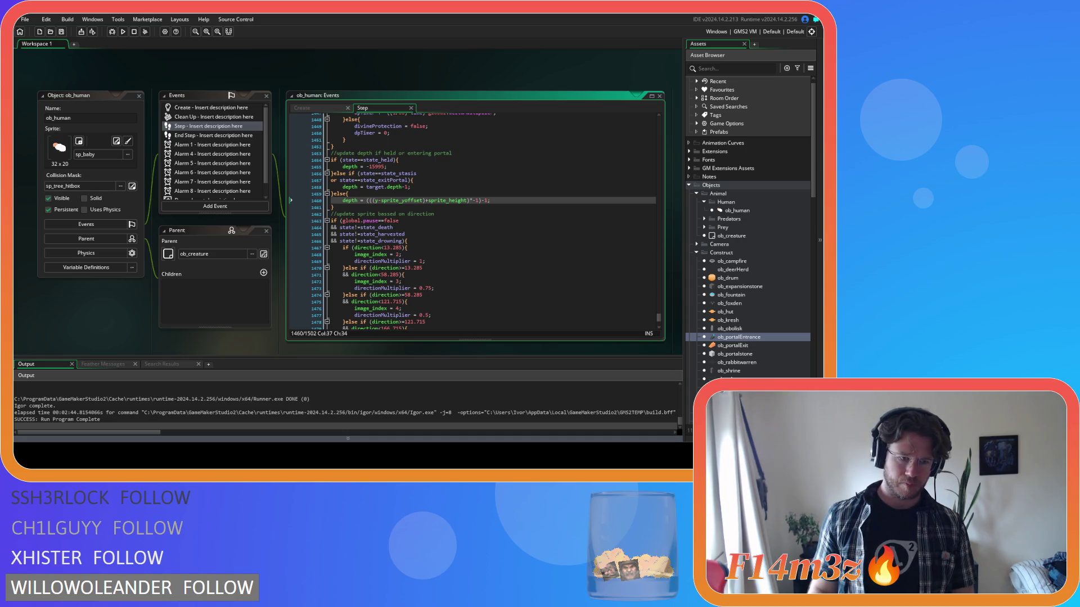
- Check line 1458's target depth assignment, then select 'inside = true' in ob_human's Create exodus state
{"action": "left_click", "coordinate": [469, 208]}
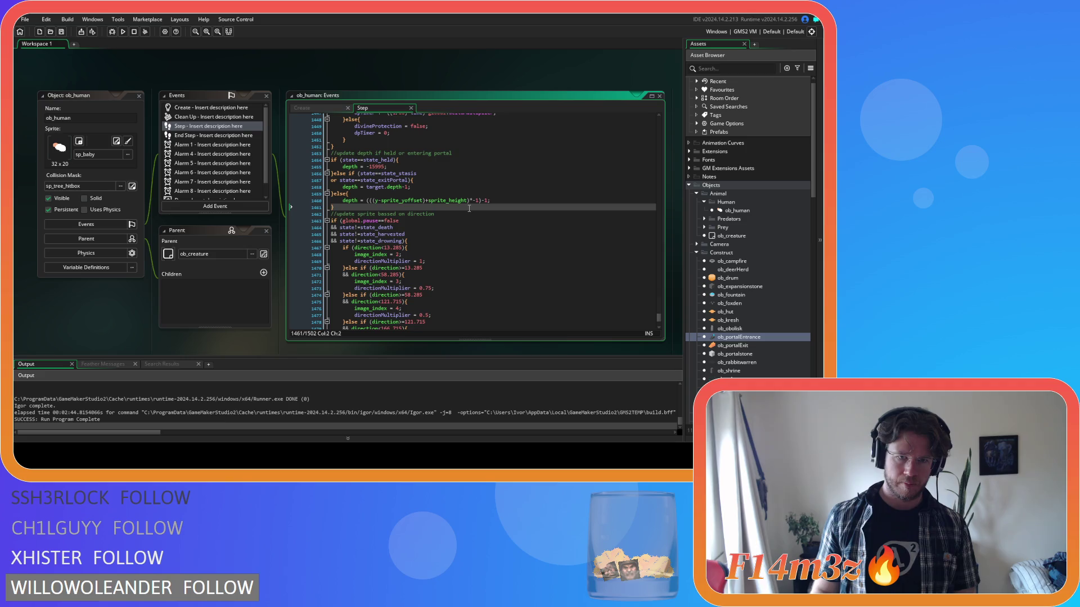
{"action": "left_click", "coordinate": [520, 200]}
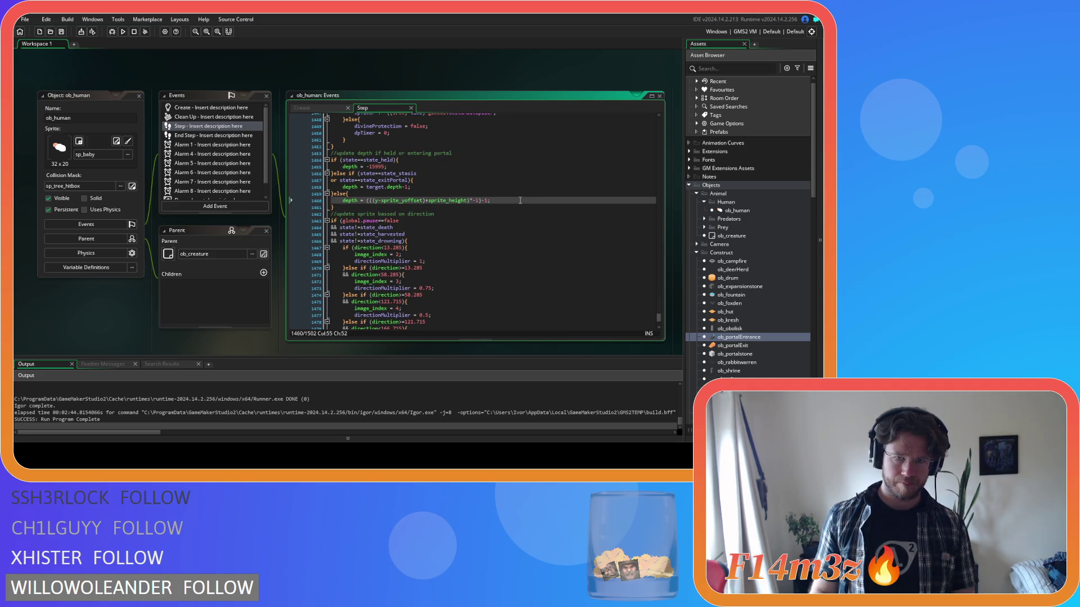
{"action": "left_click", "coordinate": [411, 186]}
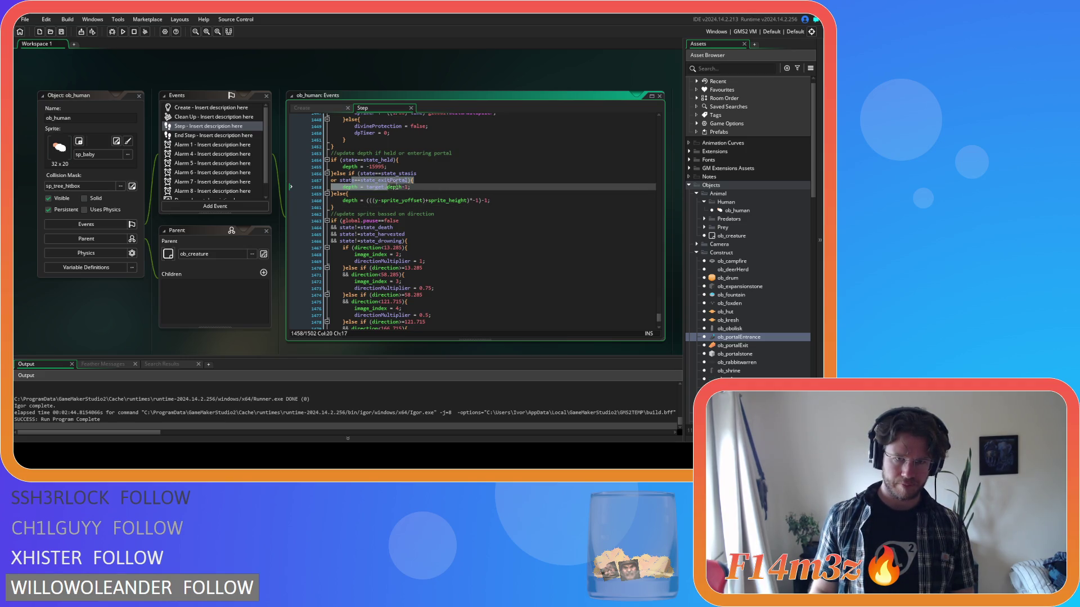
{"action": "left_click_drag", "start_coordinate": [411, 187], "coordinate": [351, 187]}
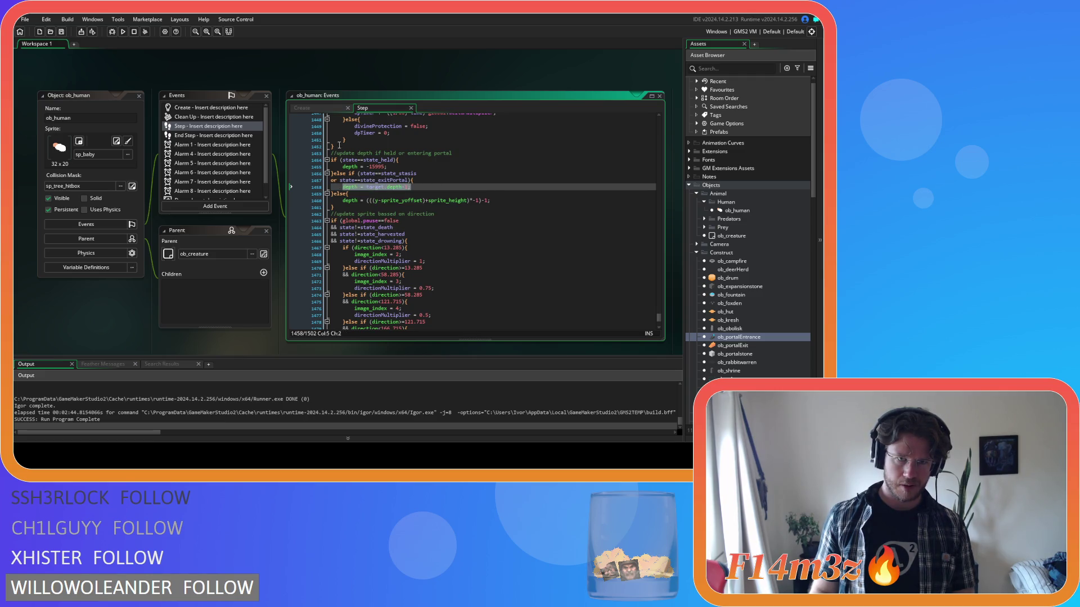
{"action": "left_click", "coordinate": [332, 109]}
{"action": "left_click_drag", "start_coordinate": [343, 180], "coordinate": [397, 174]}
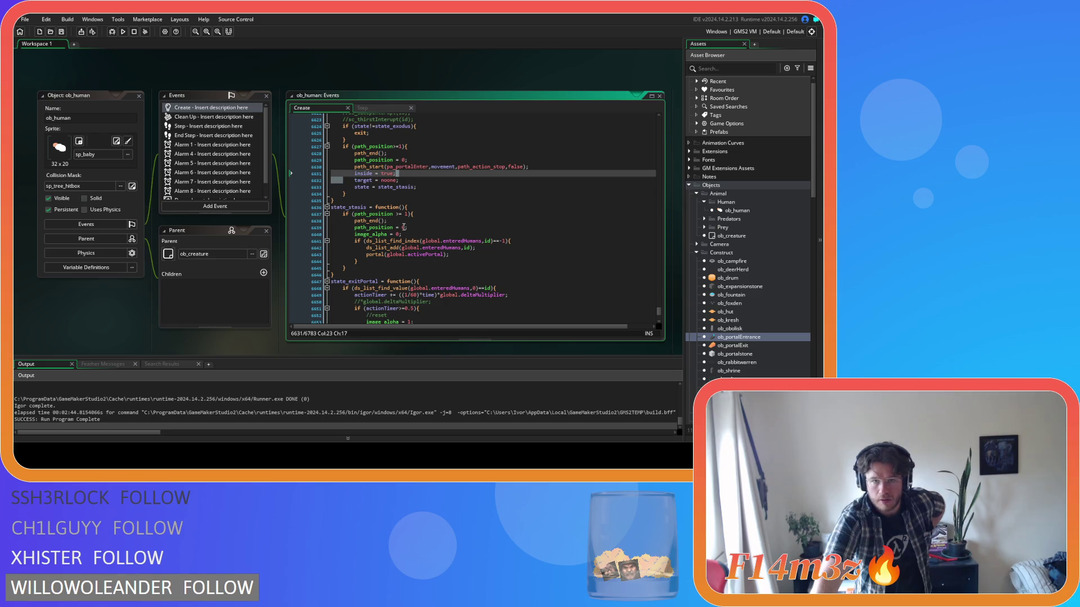
{"action": "scroll", "scroll_direction": "up", "scroll_amount": 3}
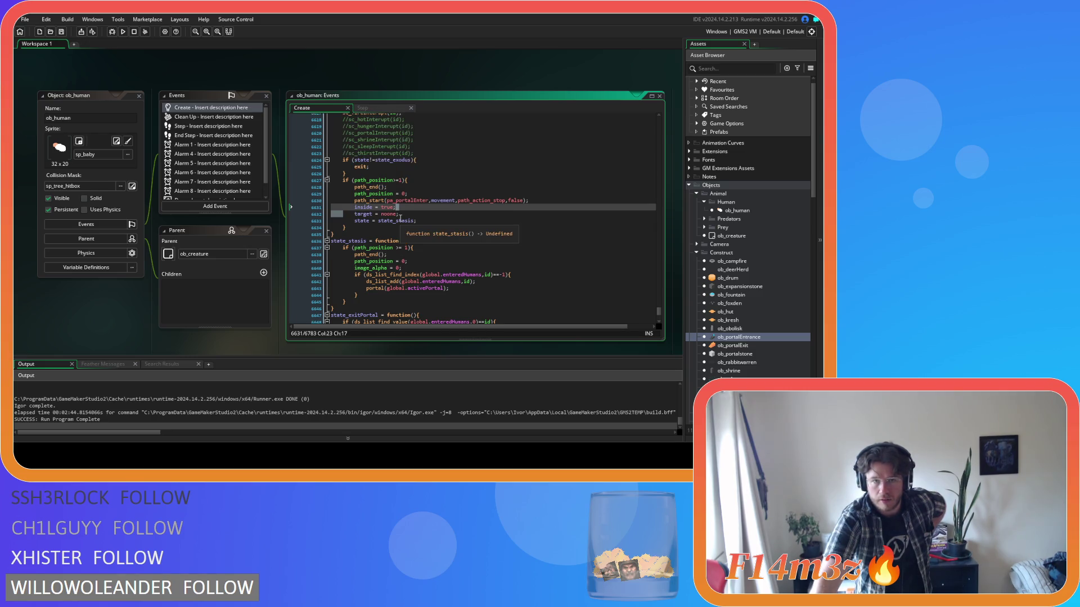
{"action": "scroll", "scroll_direction": "up", "scroll_amount": 3}
{"action": "scroll", "scroll_direction": "down", "scroll_amount": 3}
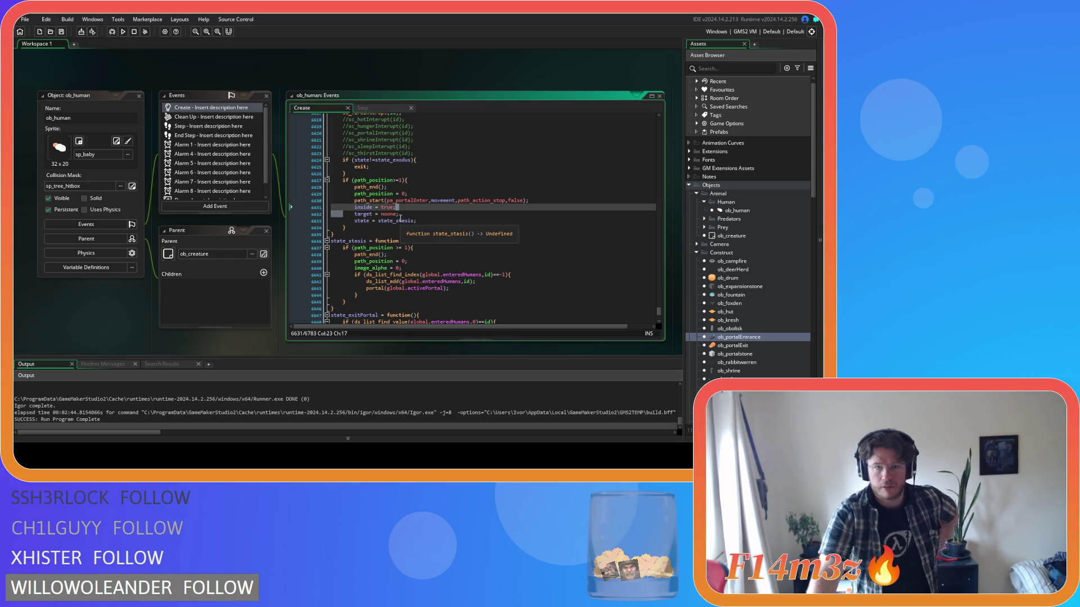
{"action": "scroll", "scroll_direction": "down", "scroll_amount": 3}
{"action": "scroll", "scroll_direction": "down", "scroll_amount": 3}
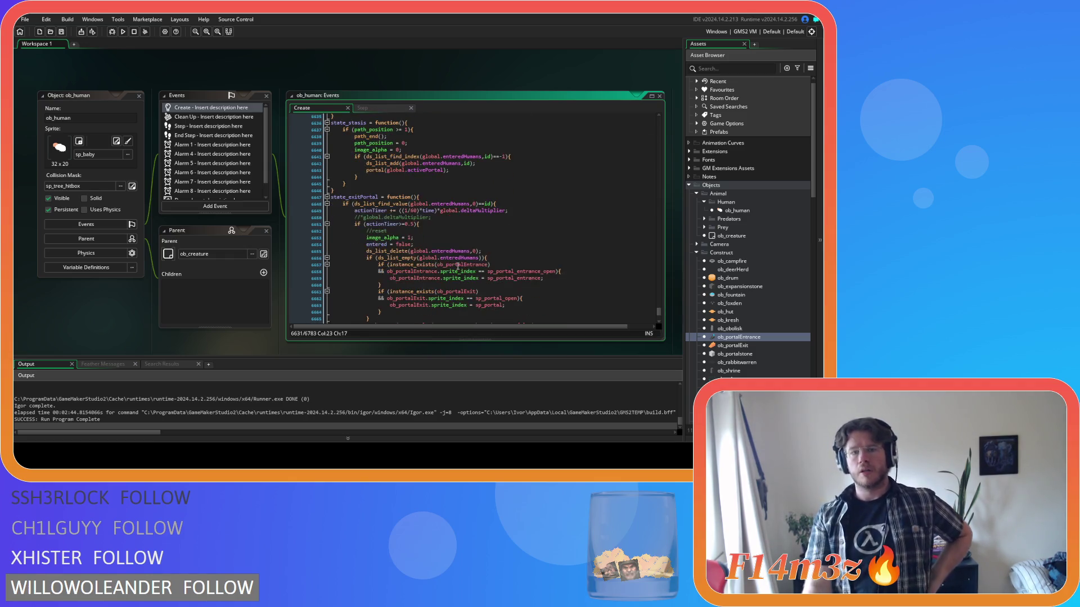
{"action": "scroll", "scroll_direction": "up", "scroll_amount": 3}
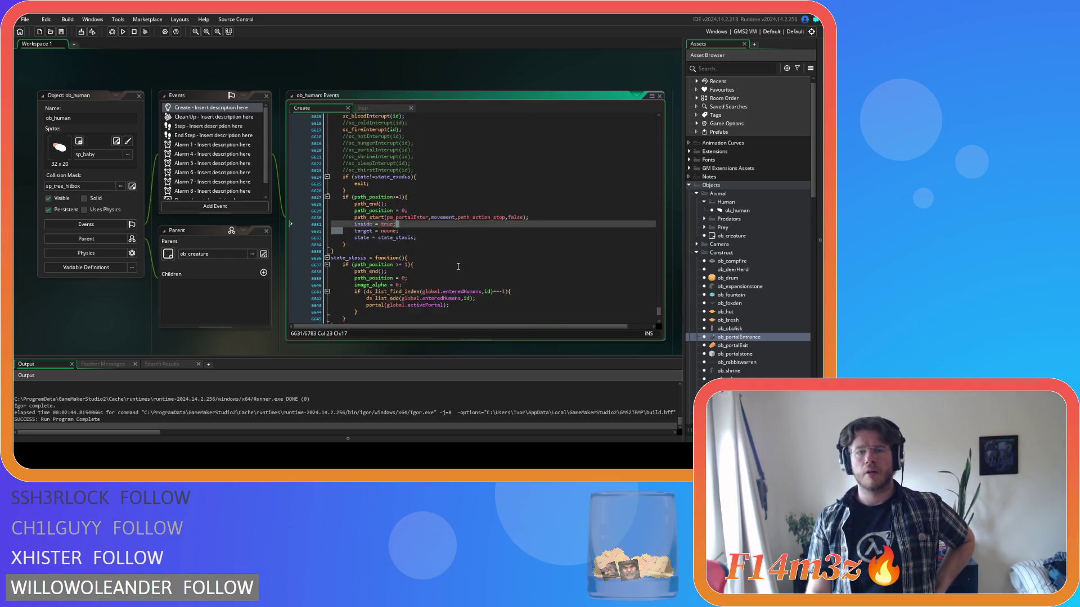
{"action": "scroll", "scroll_direction": "down", "scroll_amount": 3}
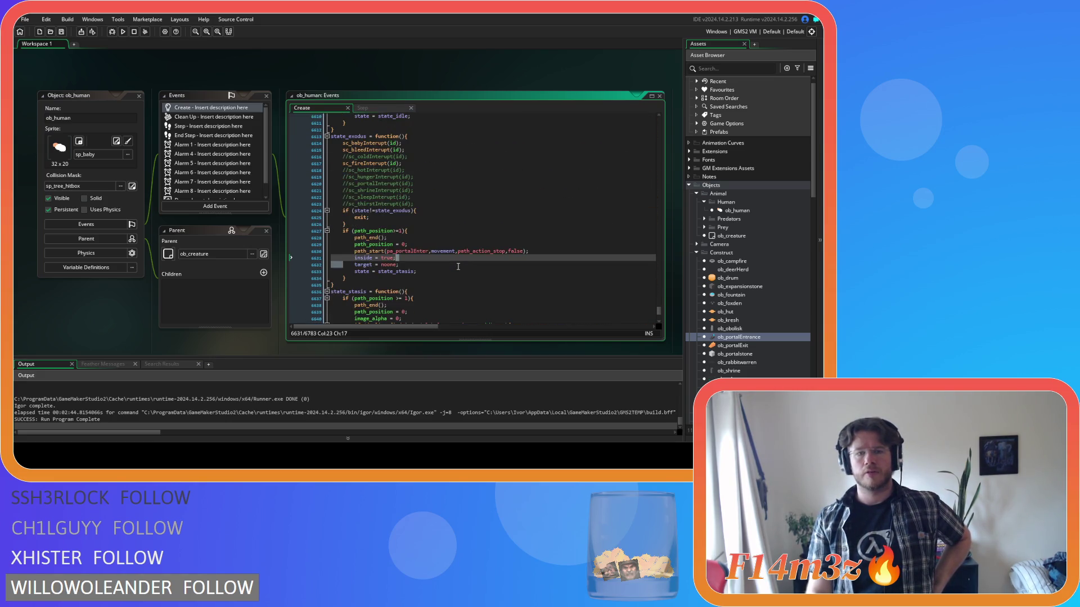
{"action": "scroll", "scroll_direction": "down", "scroll_amount": 3}
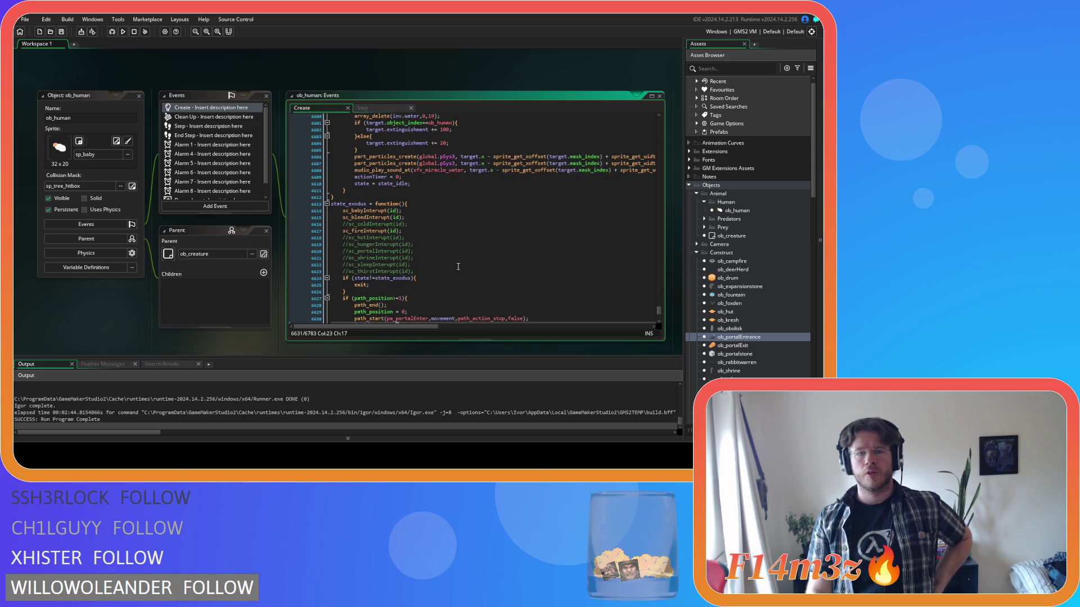
{"action": "scroll", "scroll_direction": "down", "scroll_amount": 3}
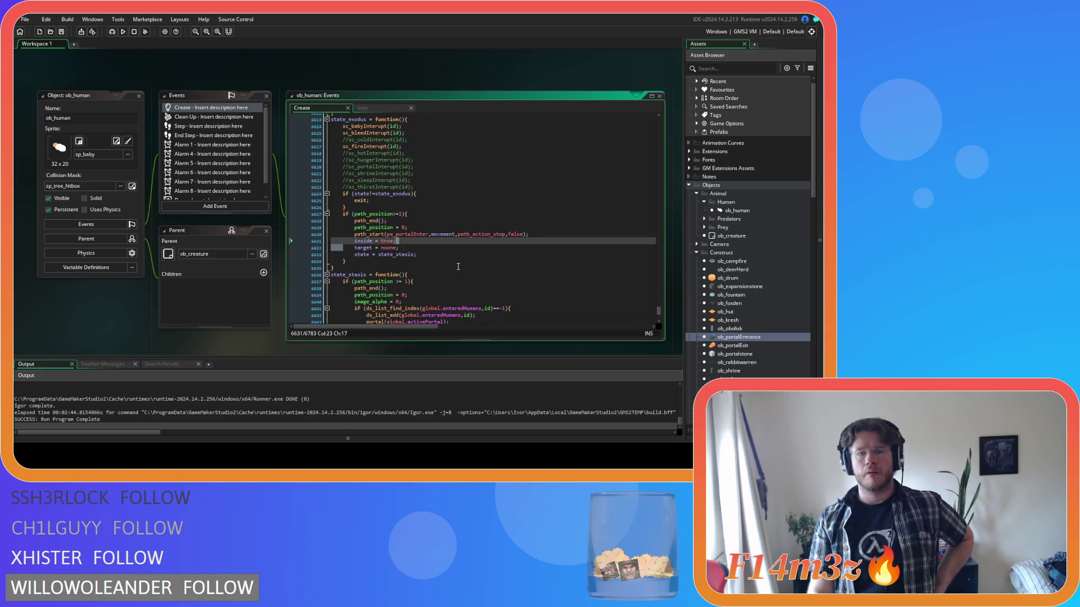
{"action": "scroll", "scroll_direction": "down", "scroll_amount": 3}
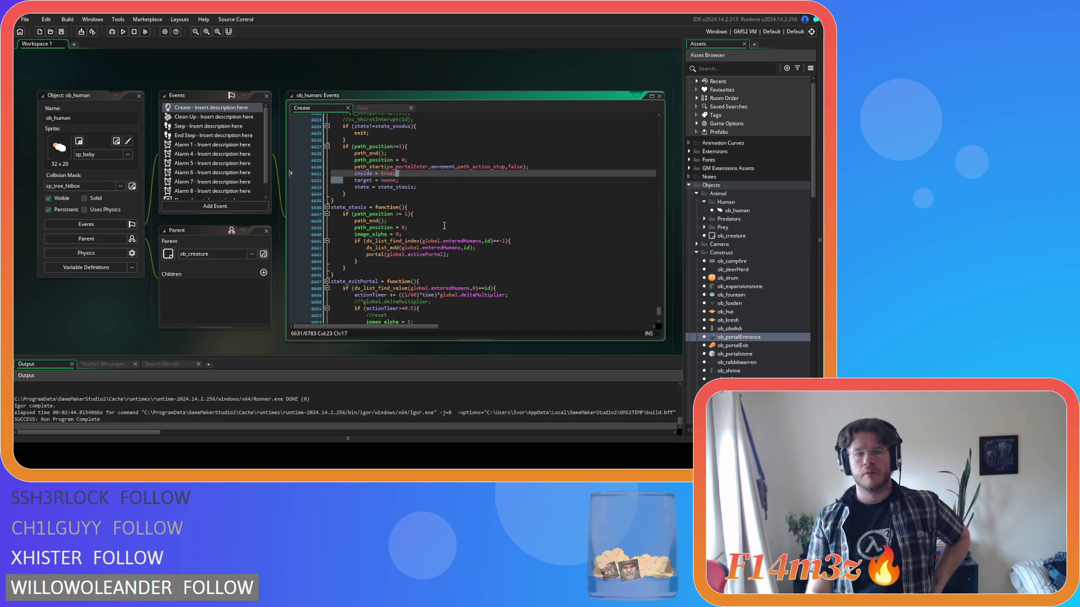
{"action": "left_click_drag", "start_coordinate": [366, 255], "coordinate": [464, 253]}
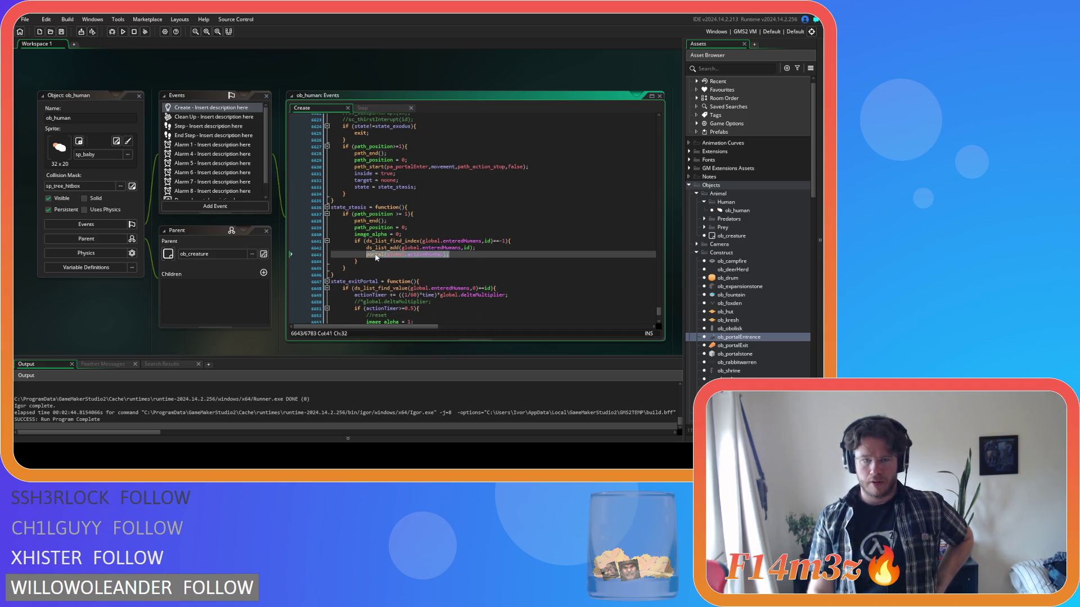
{"action": "left_click", "coordinate": [375, 254]}
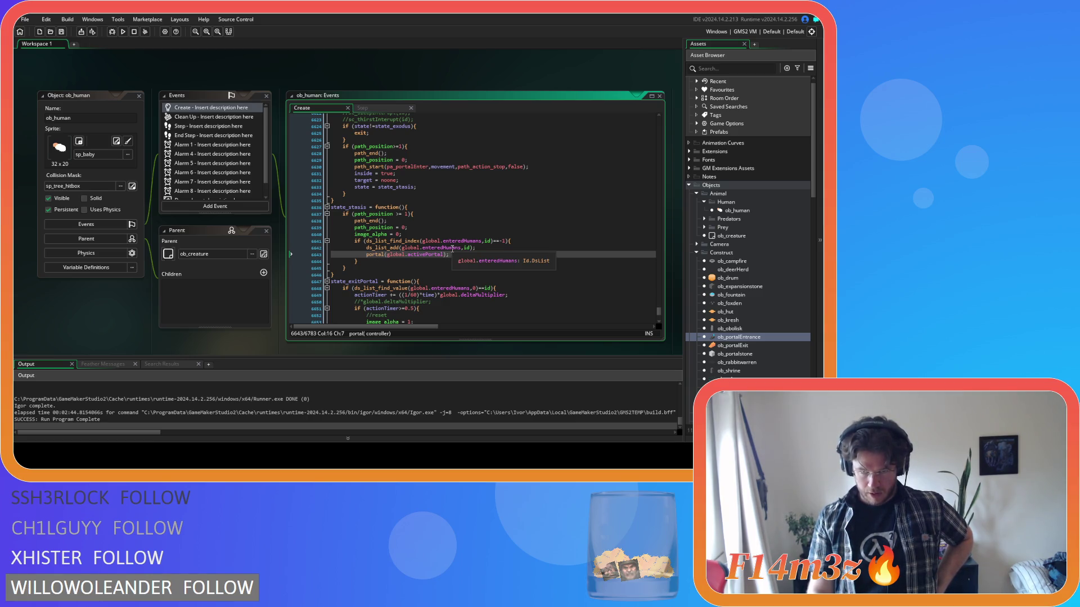
{"action": "left_click_drag", "start_coordinate": [379, 248], "coordinate": [476, 255]}
{"action": "key", "text": "Down"}
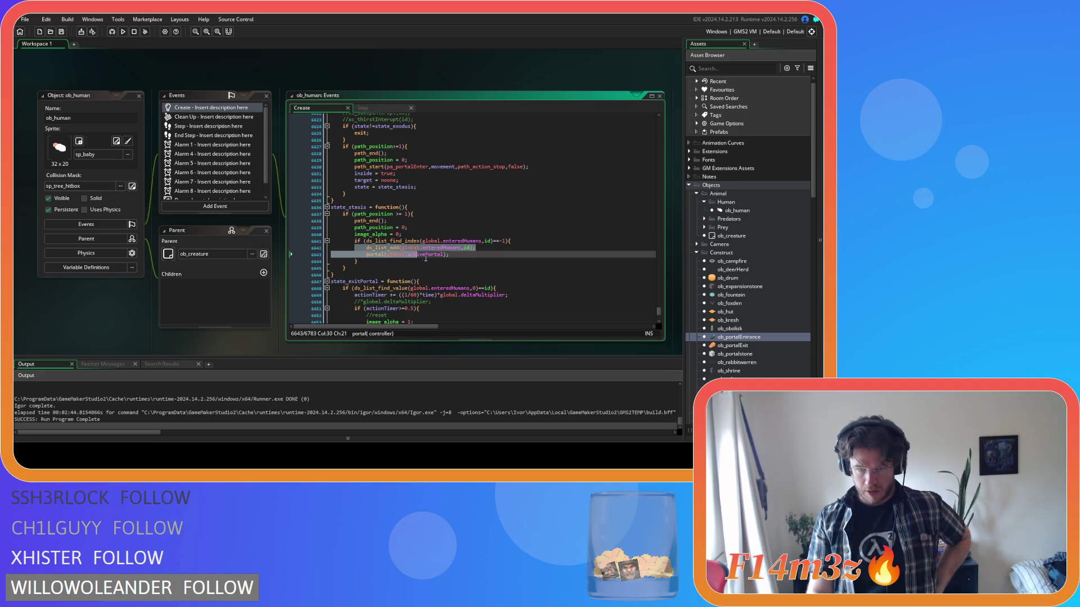
{"action": "middle_click", "coordinate": [376, 254]}
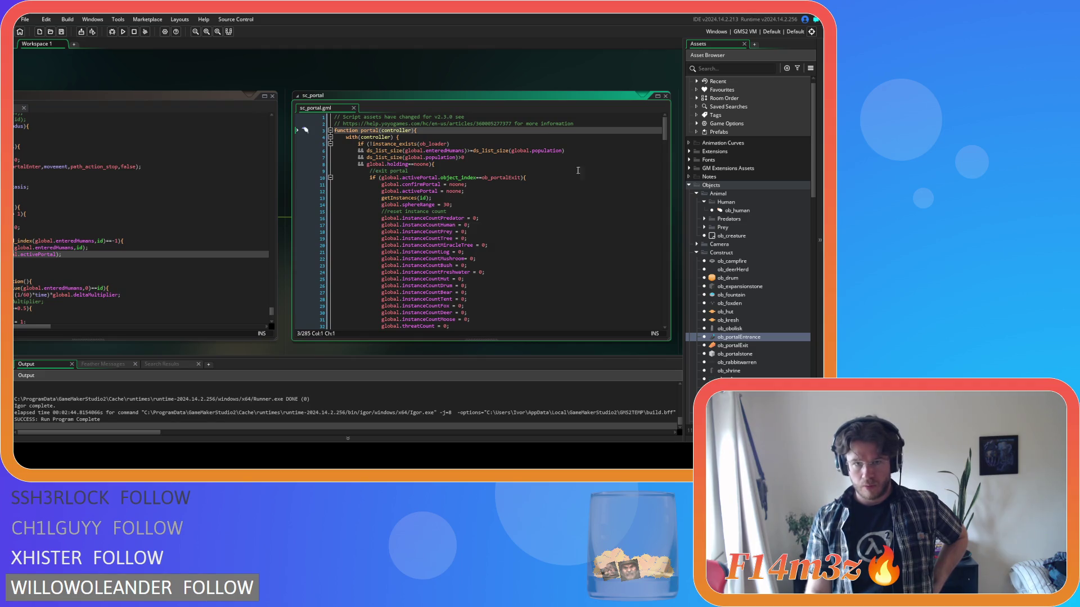
- Review sc_portal's list-clearing code and search the script for 'activa'
{"action": "left_click_drag", "start_coordinate": [665, 131], "coordinate": [655, 207]}
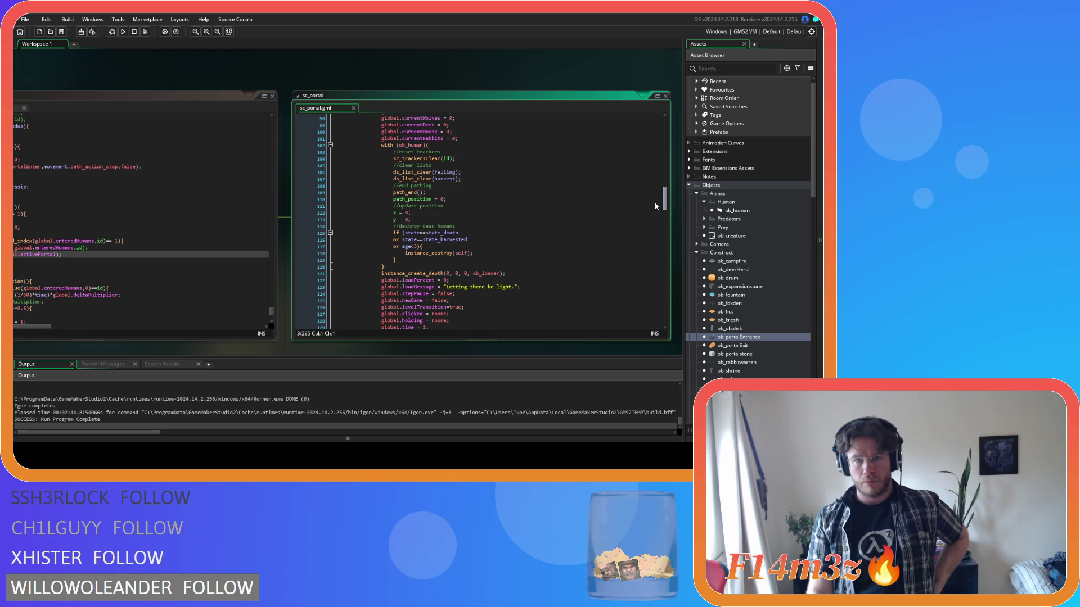
{"action": "left_click_drag", "start_coordinate": [654, 203], "coordinate": [643, 201]}
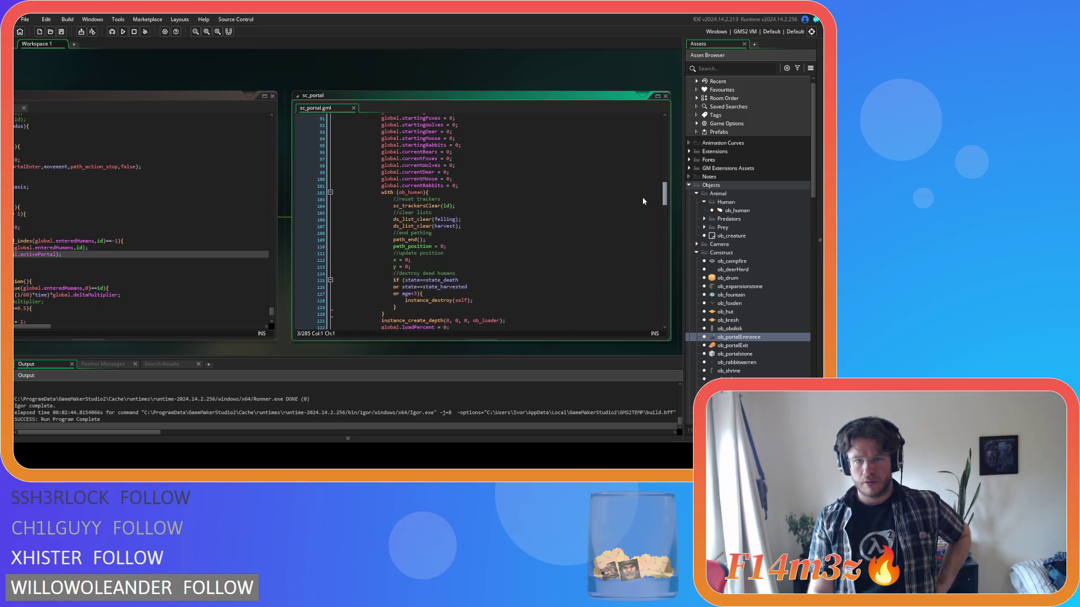
{"action": "left_click", "coordinate": [604, 214]}
{"action": "key", "text": "ctrl+f"}
{"action": "type", "text": "de"}
{"action": "key", "text": "BackSpace"}
{"action": "key", "text": "BackSpace"}
{"action": "type", "text": "activ"}
{"action": "type", "text": "at"}
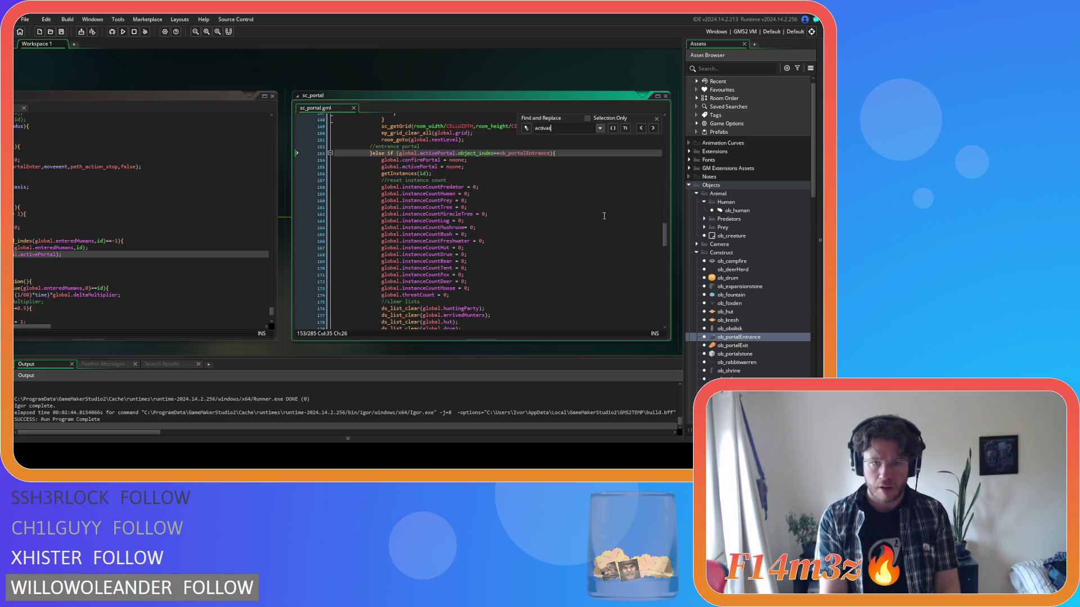
{"action": "key", "text": "BackSpace"}
{"action": "key", "text": "BackSpace"}
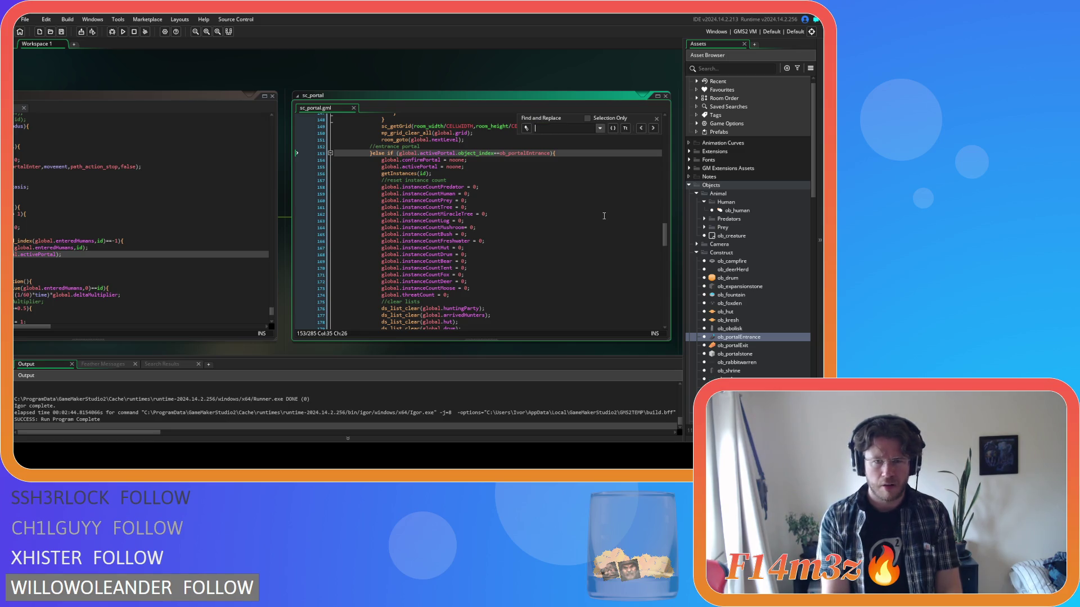
{"action": "left_click", "coordinate": [656, 118]}
- Open the sc_relocate script from Scripts > Game and jump to the ob_human object
{"action": "scroll", "scroll_direction": "down", "scroll_amount": 3}
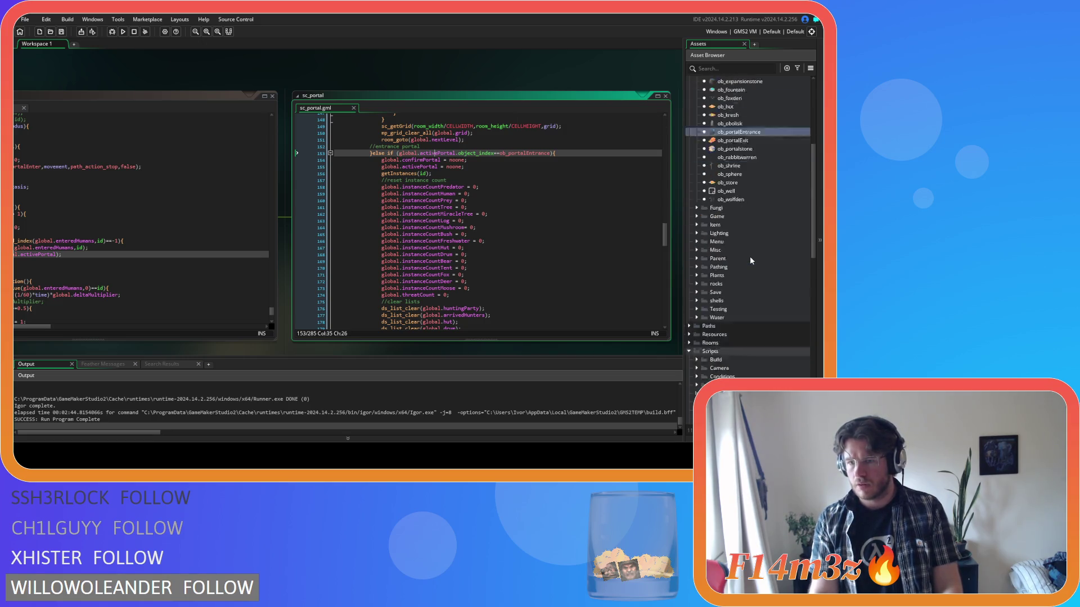
{"action": "scroll", "scroll_direction": "down", "scroll_amount": 3}
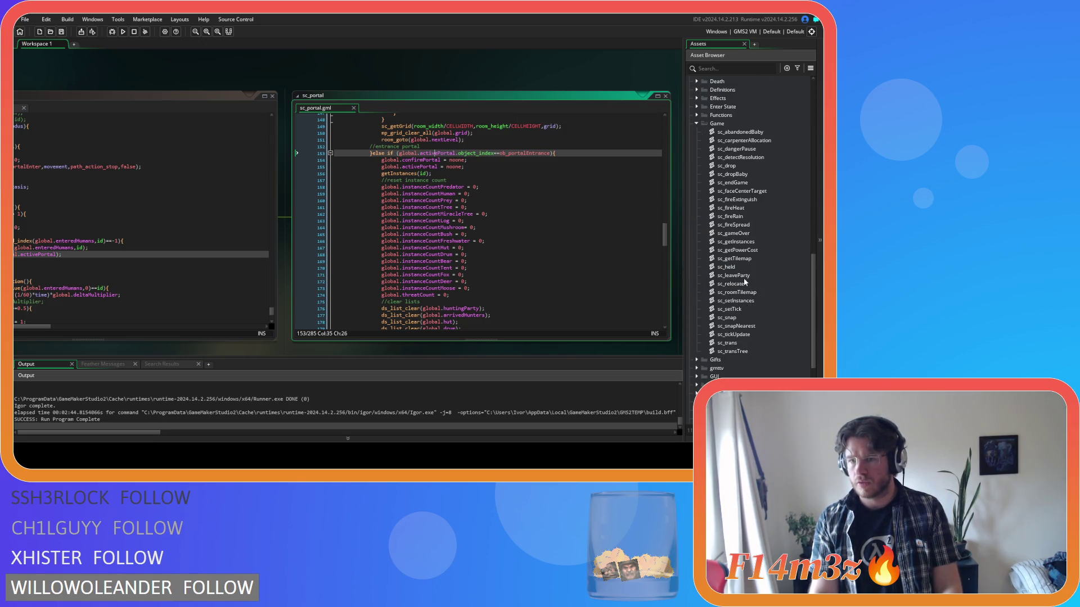
{"action": "double_click", "coordinate": [742, 283]}
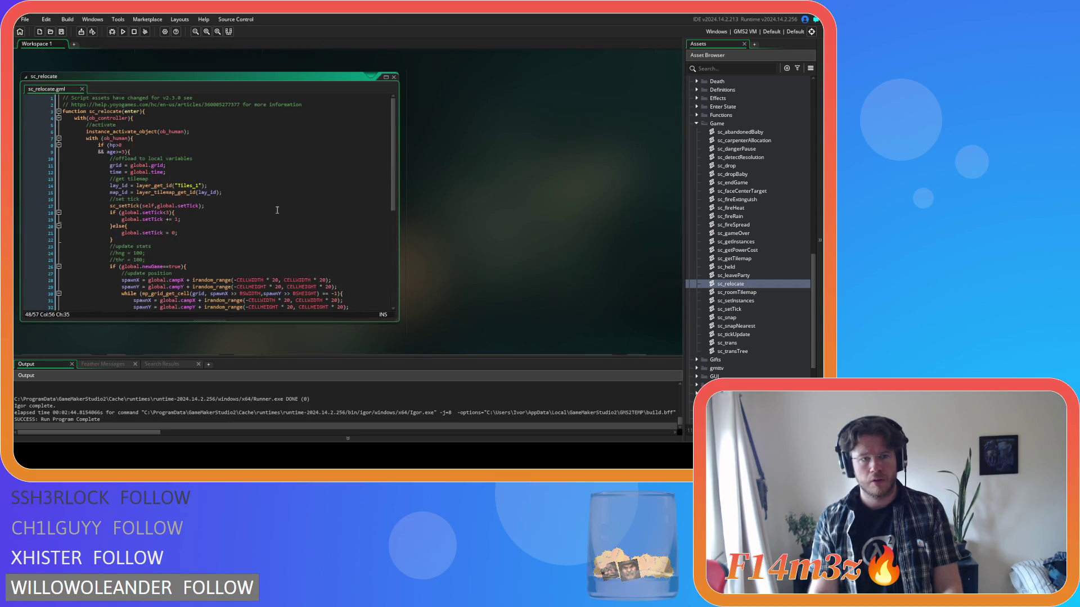
{"action": "middle_click", "coordinate": [131, 132]}
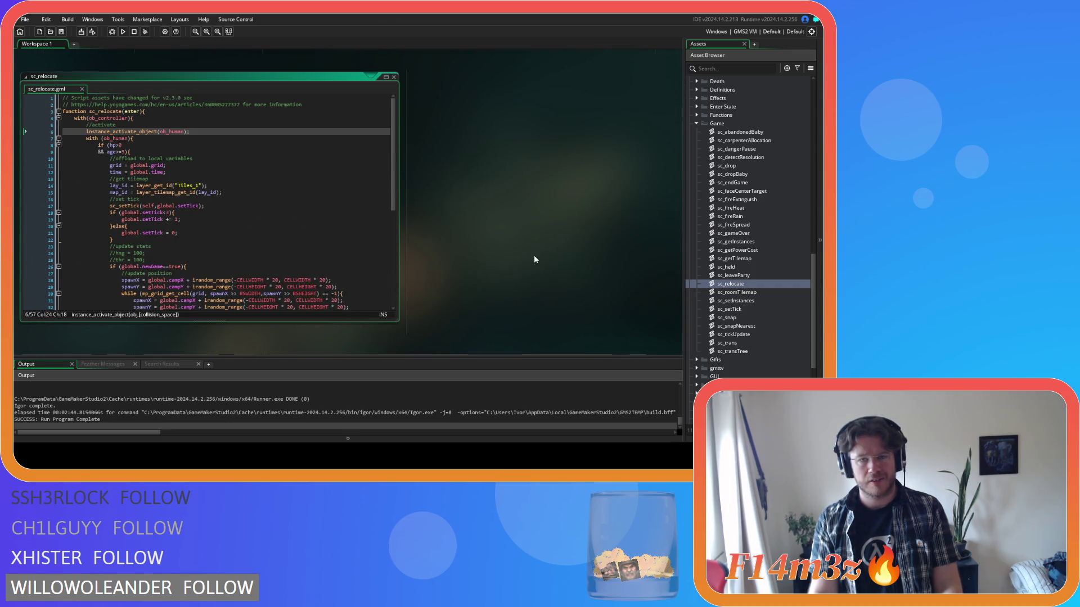
- Bring sc_portal into view and run an in-script search for 'activate'
{"action": "left_click_drag", "start_coordinate": [548, 103], "coordinate": [345, 60]}
{"action": "left_click", "coordinate": [577, 167]}
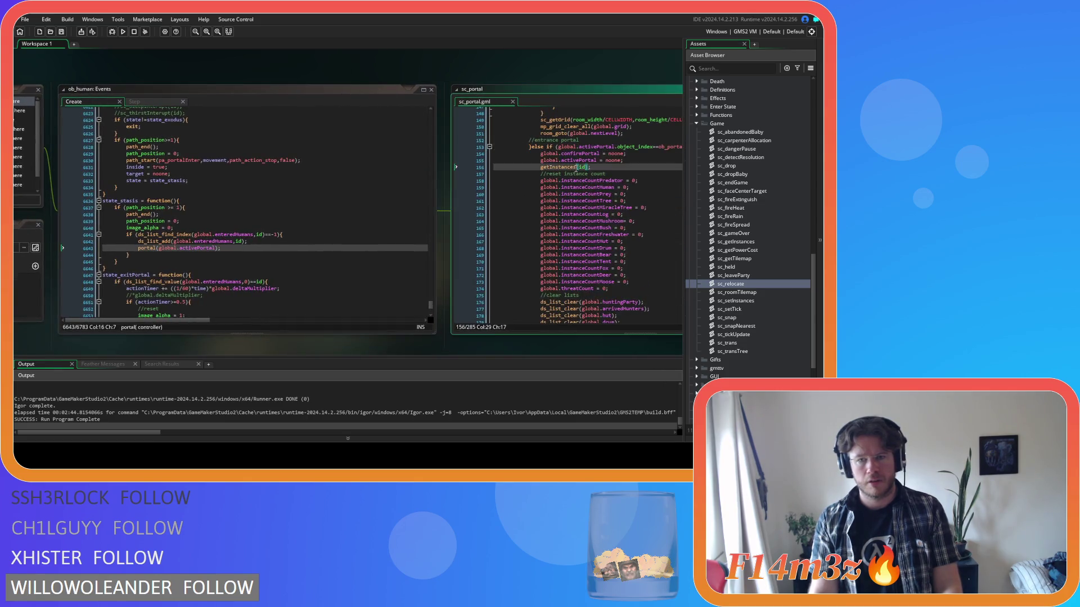
{"action": "key", "text": "Down"}
{"action": "key", "text": "Down"}
{"action": "key", "text": "Down"}
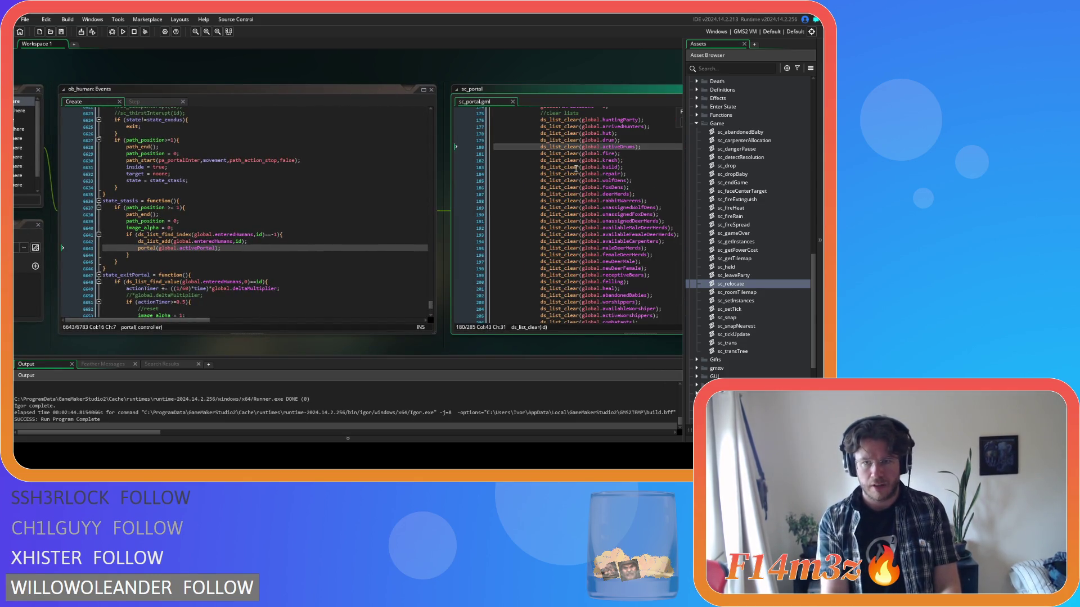
{"action": "left_click_drag", "start_coordinate": [547, 65], "coordinate": [390, 62]}
{"action": "key", "text": "ctrl+f"}
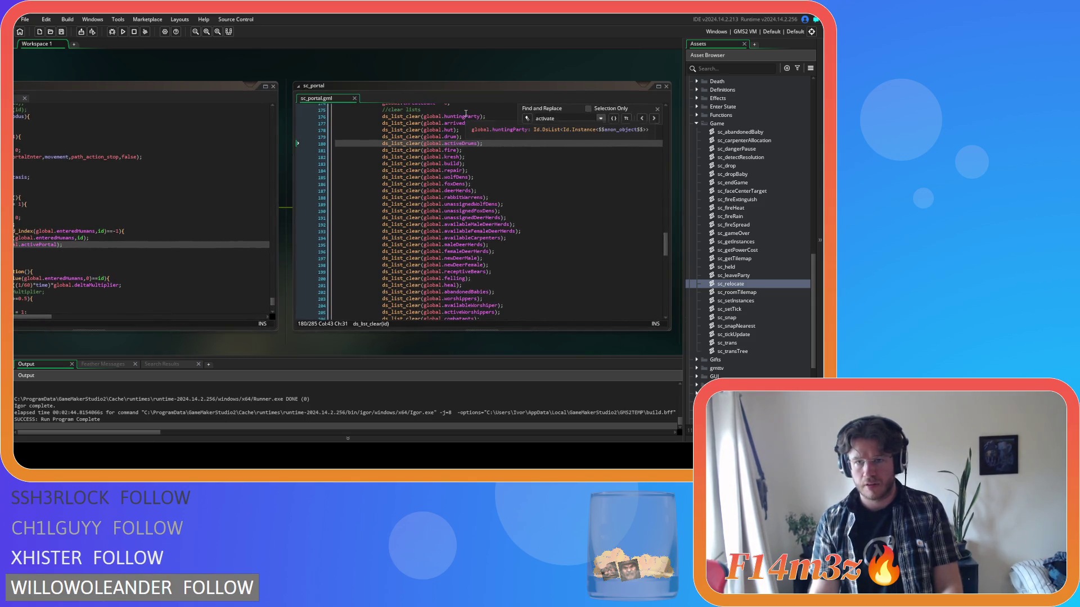
{"action": "left_click", "coordinate": [656, 108]}
- Inspect ob_human's Create code around the state_exodus function
{"action": "left_click_drag", "start_coordinate": [207, 75], "coordinate": [421, 75]}
{"action": "left_click", "coordinate": [300, 185]}
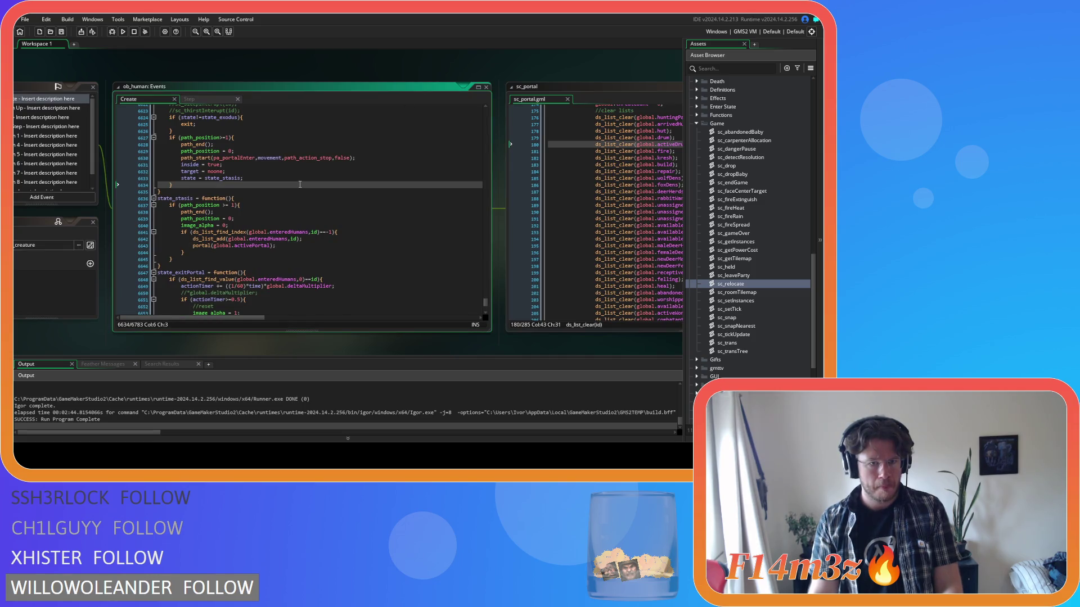
{"action": "scroll", "scroll_direction": "down", "scroll_amount": 3}
{"action": "scroll", "scroll_direction": "up", "scroll_amount": 3}
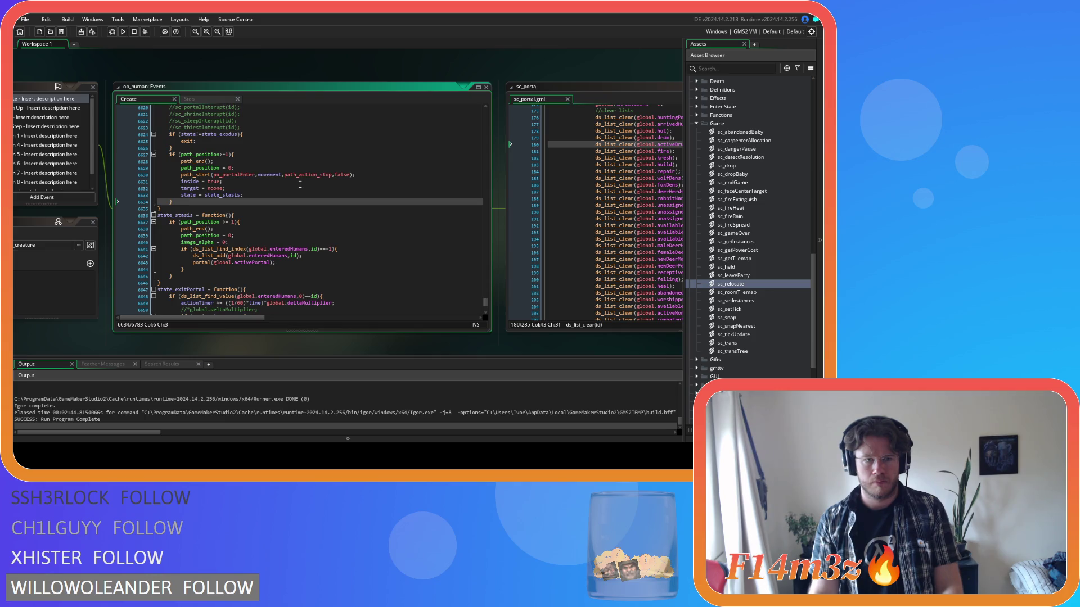
{"action": "left_click_drag", "start_coordinate": [438, 310], "coordinate": [252, 378]}
- Search sc_portal for 'deadtivate' to find deactivation calls
{"action": "left_click", "coordinate": [408, 216]}
{"action": "key", "text": "ctrl+f"}
{"action": "type", "text": "dead"}
{"action": "type", "text": "tivate"}
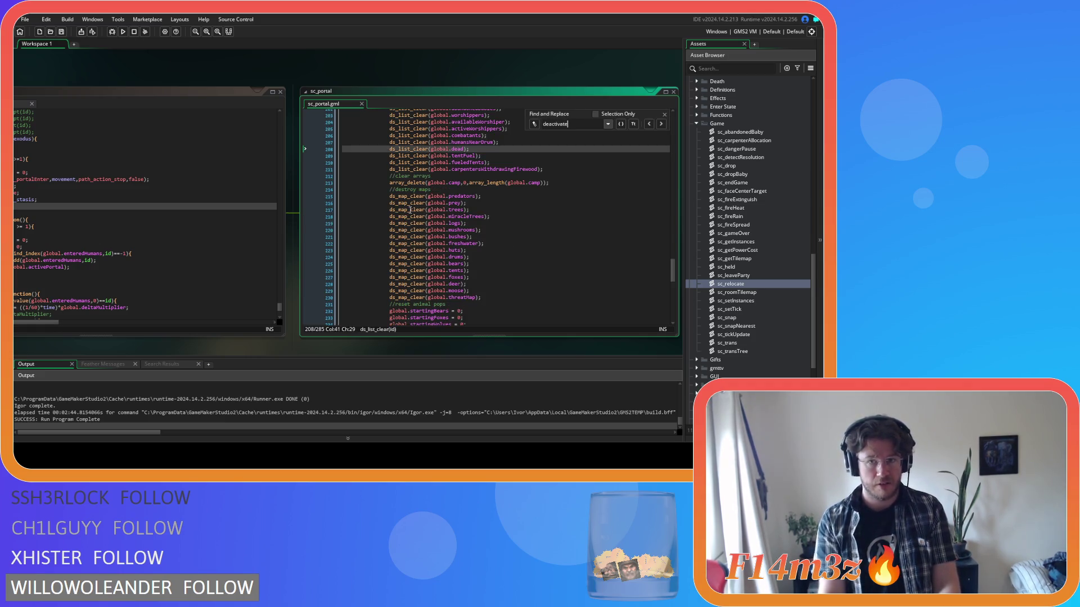
{"action": "left_click", "coordinate": [664, 114]}
- Bring sc_relocate into view and jump to the portal() function in sc_portal
{"action": "left_click_drag", "start_coordinate": [195, 311], "coordinate": [386, 219]}
{"action": "left_click", "coordinate": [140, 312]}
{"action": "mouse_move", "coordinate": [141, 321]}
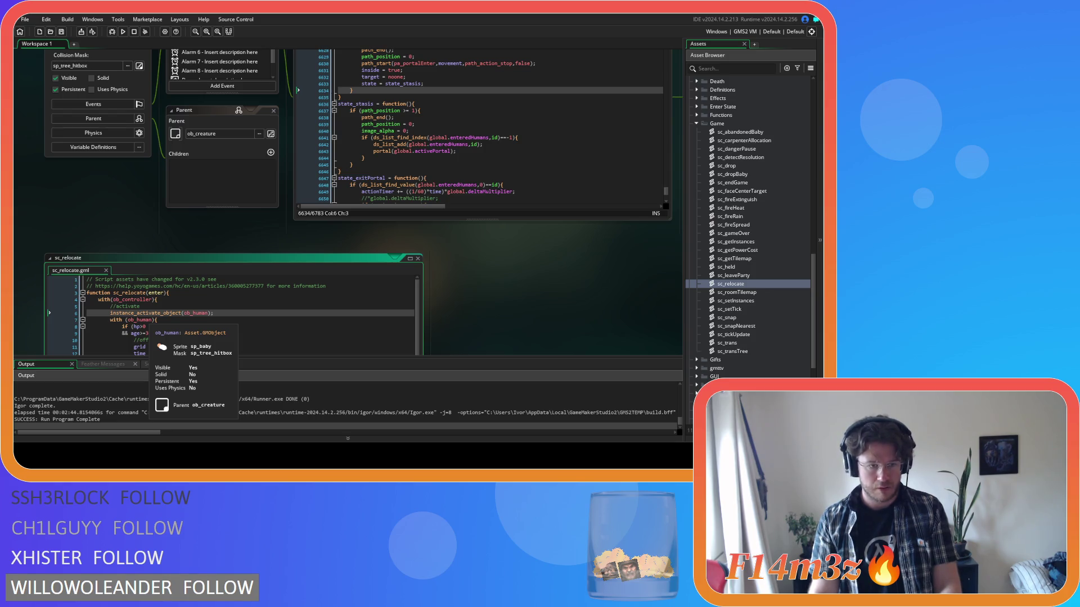
{"action": "scroll", "scroll_direction": "up", "scroll_amount": 3}
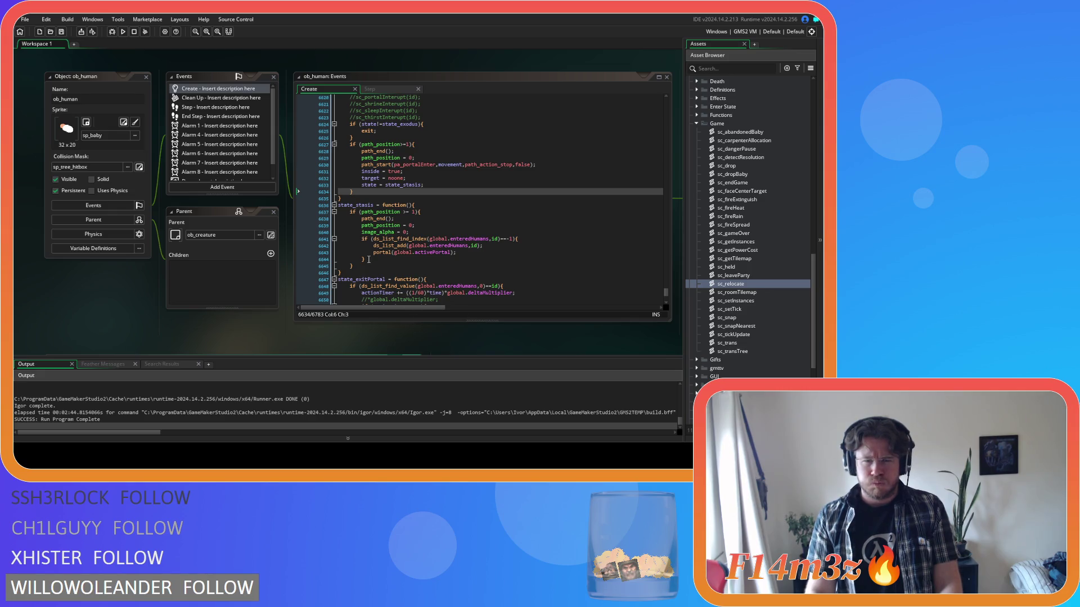
{"action": "middle_click", "coordinate": [379, 254]}
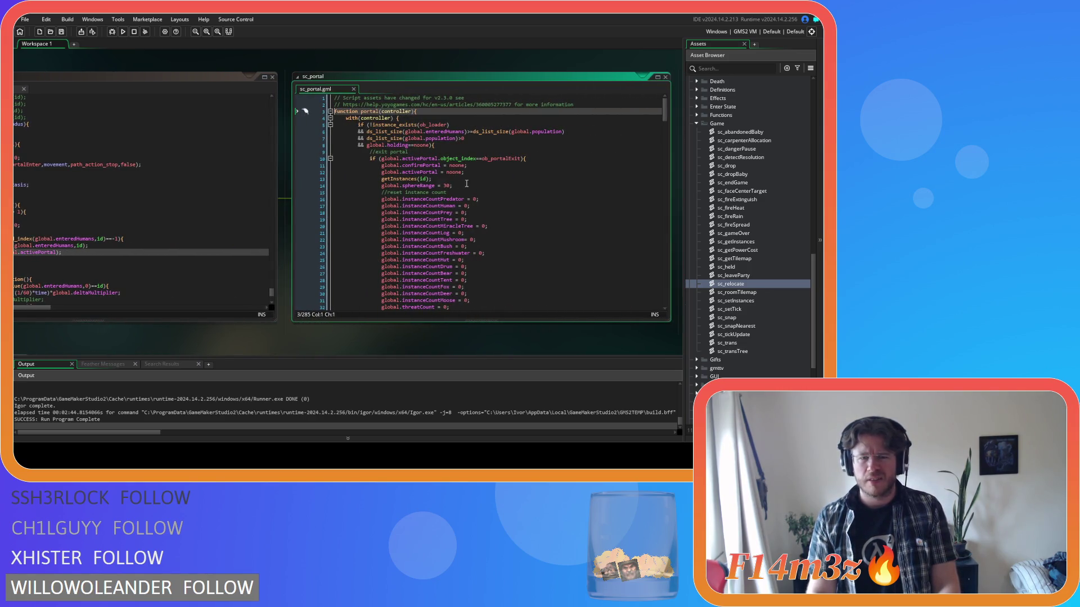
- Search sc_portal for 'instance_dea', then close the find bar and the script
{"action": "key", "text": "ctrl+f"}
{"action": "type", "text": "instanc"}
{"action": "type", "text": "e_deact"}
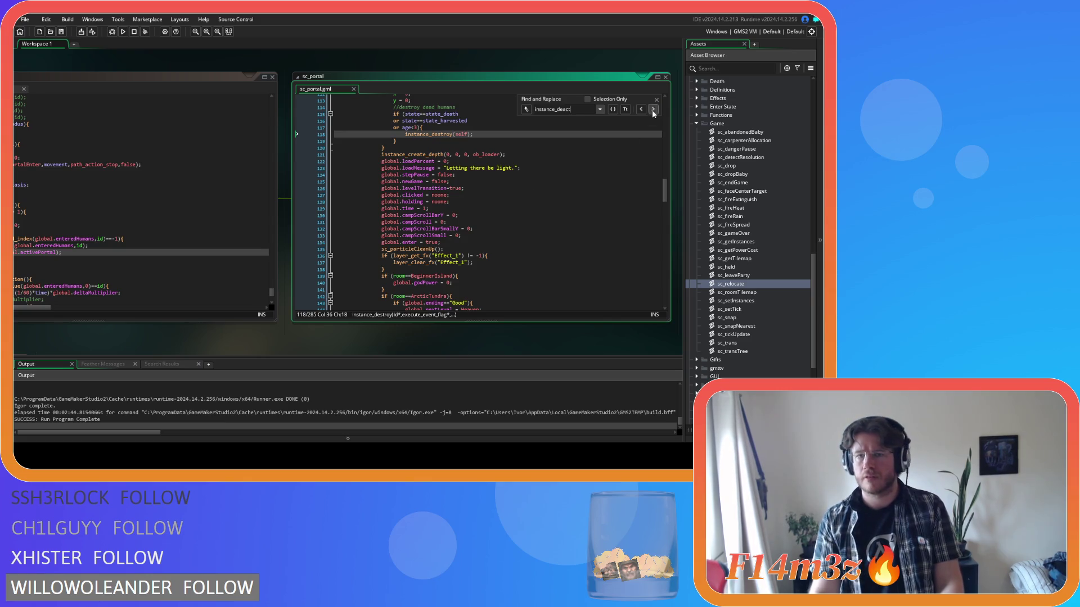
{"action": "left_click", "coordinate": [656, 100]}
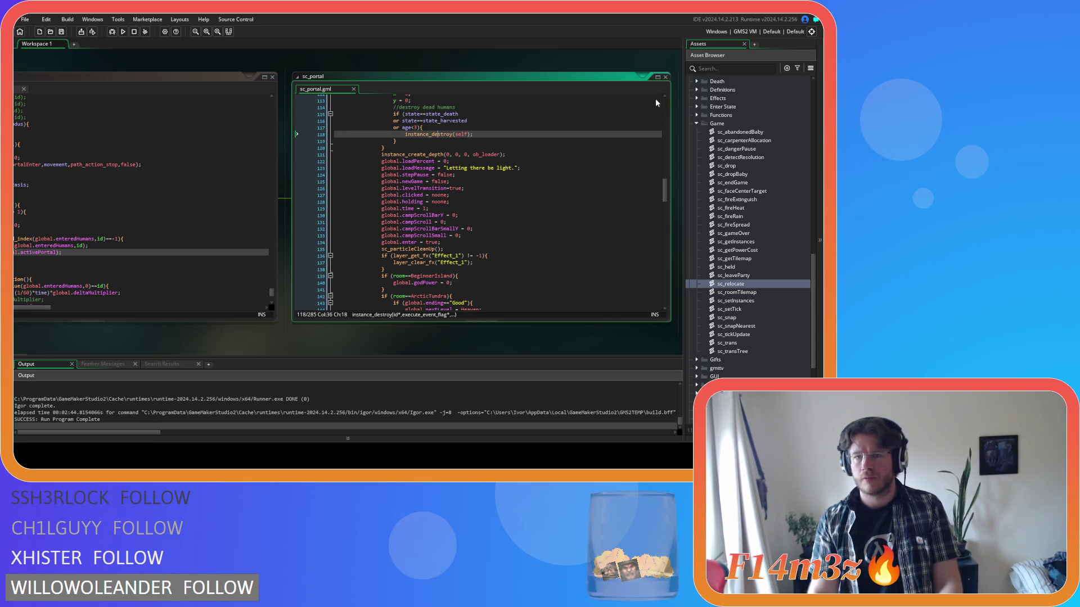
{"action": "left_click", "coordinate": [666, 77]}
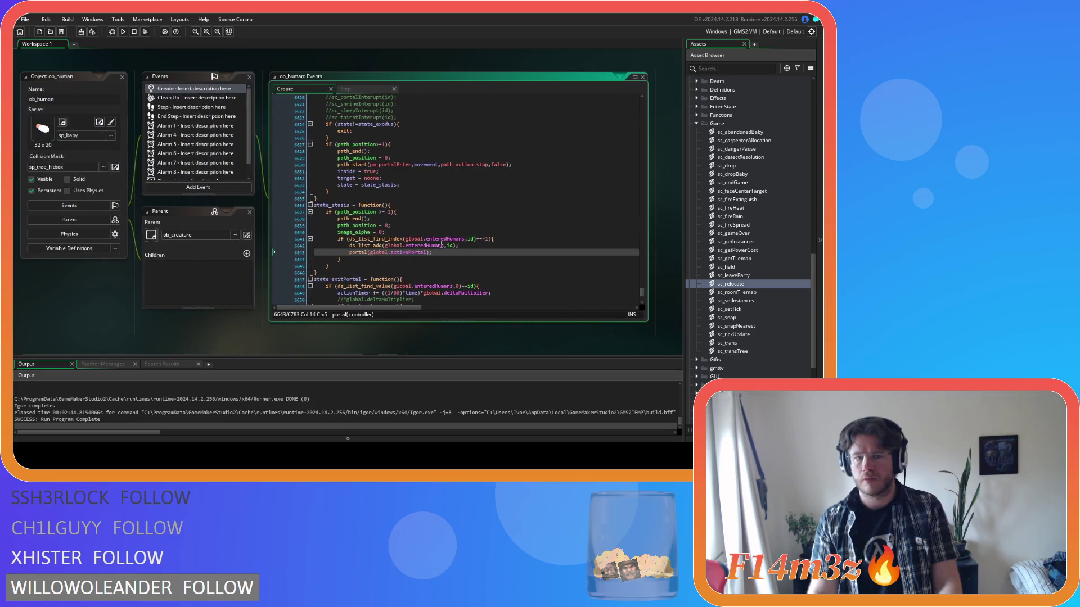
- Start a project-wide search from ob_human's Create code, typing 'instance_deactivate' as the term
{"action": "left_click", "coordinate": [442, 206]}
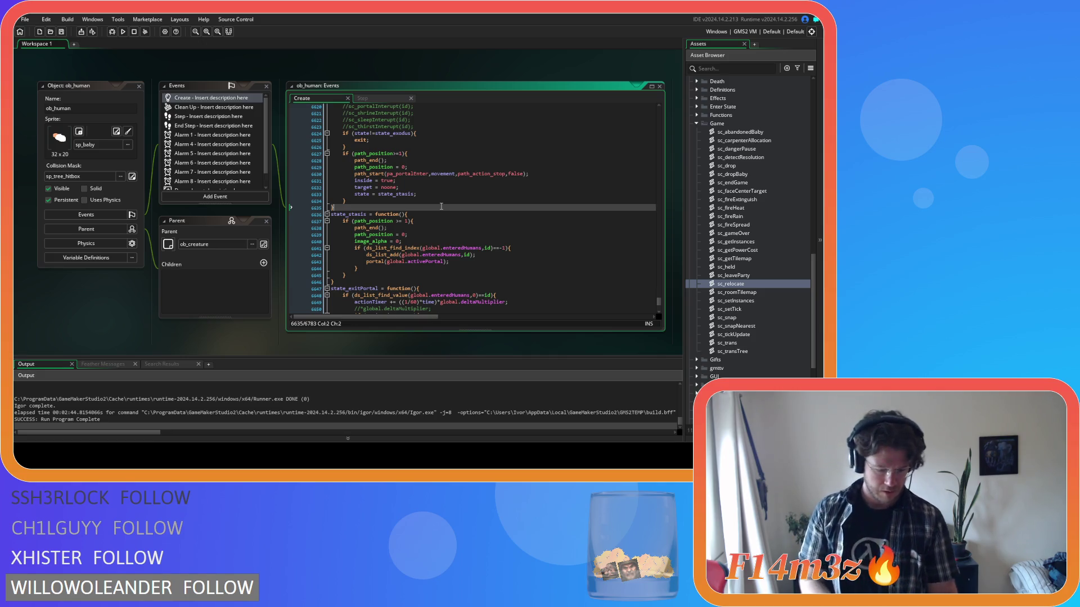
{"action": "key", "text": "ctrl+f"}
{"action": "type", "text": "instance_deactivate"}
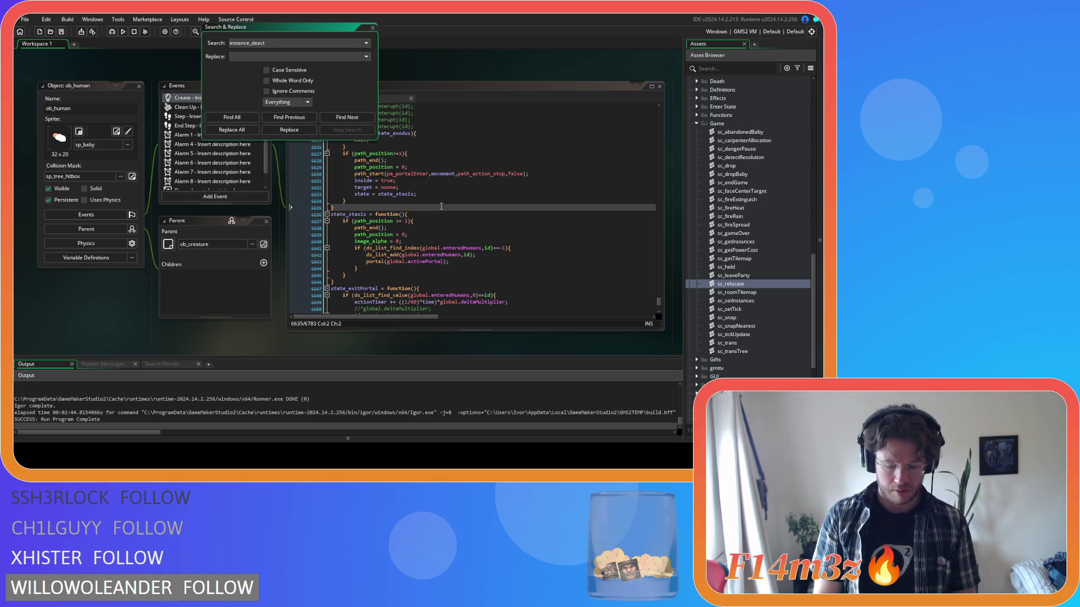
- List instance_deactivate matches, open ob_controller's Room Start result, and close the search dialog
{"action": "left_click", "coordinate": [248, 117]}
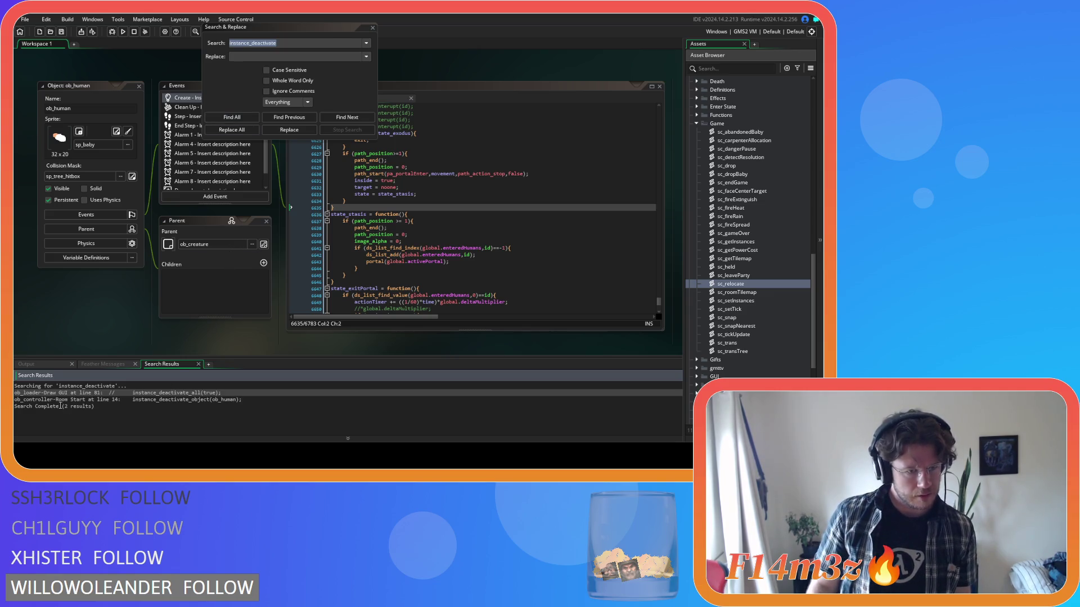
{"action": "left_click", "coordinate": [58, 400]}
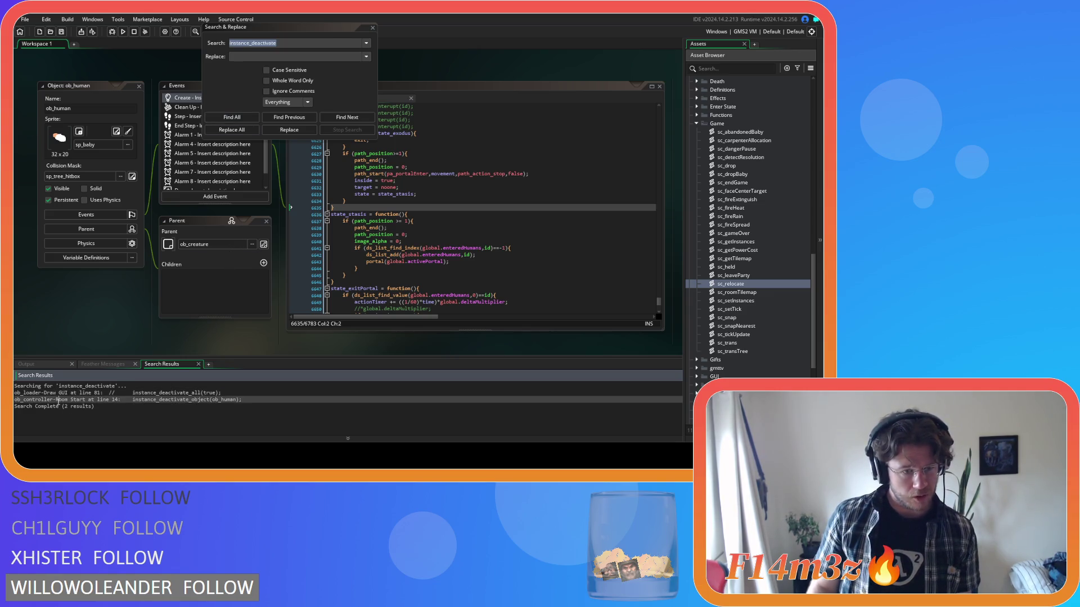
{"action": "double_click", "coordinate": [59, 400]}
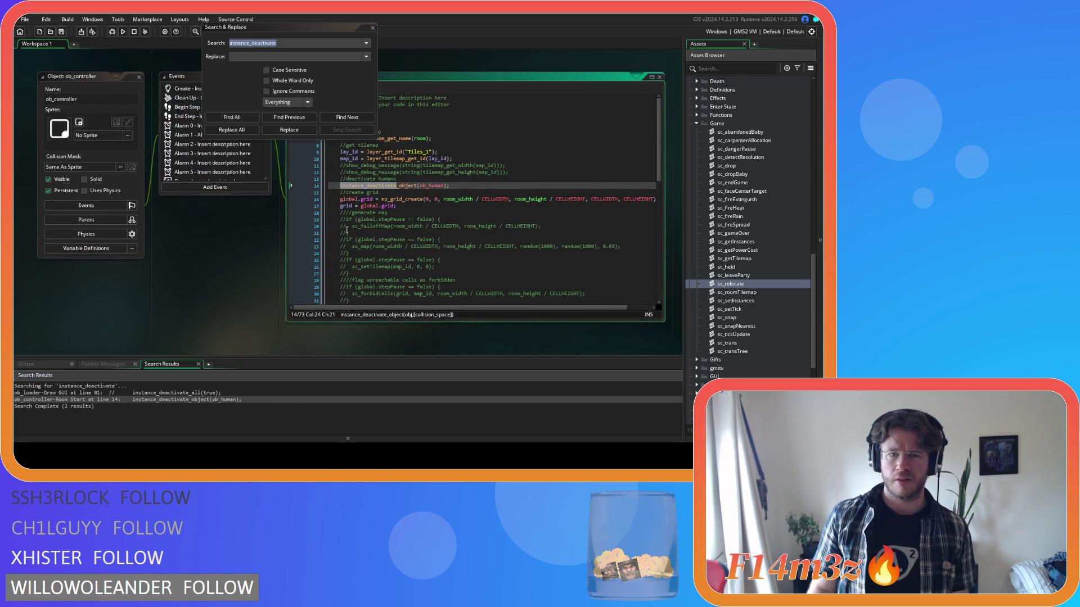
{"action": "left_click", "coordinate": [297, 38]}
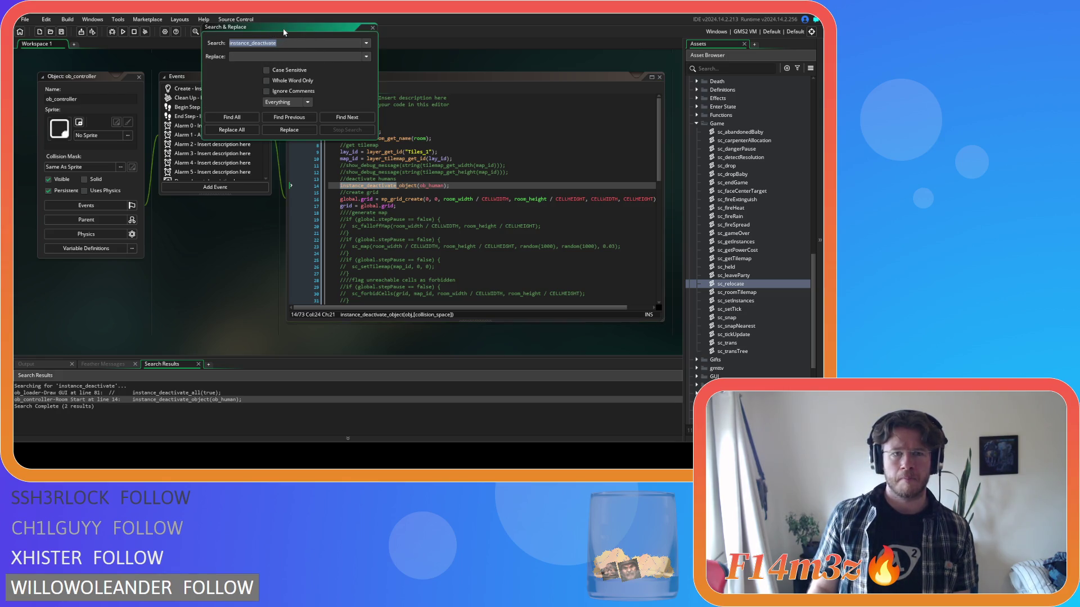
{"action": "left_click_drag", "start_coordinate": [284, 31], "coordinate": [202, 119]}
{"action": "left_click", "coordinate": [283, 120]}
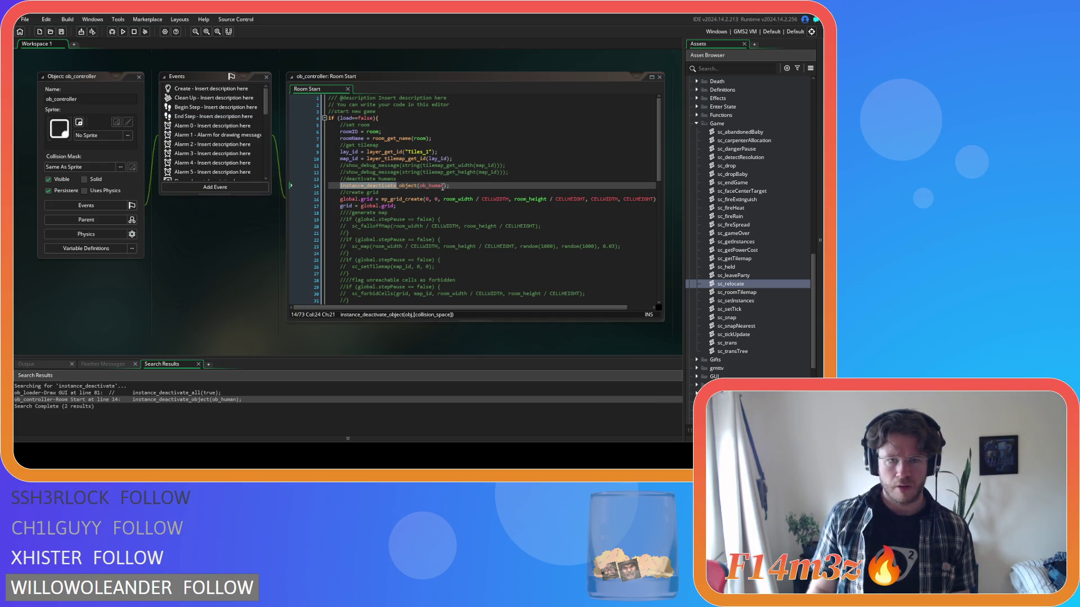
- Close ob_controller's windows and scroll to sc_relocate's with(ob_controller) activation code
{"action": "left_click", "coordinate": [468, 186]}
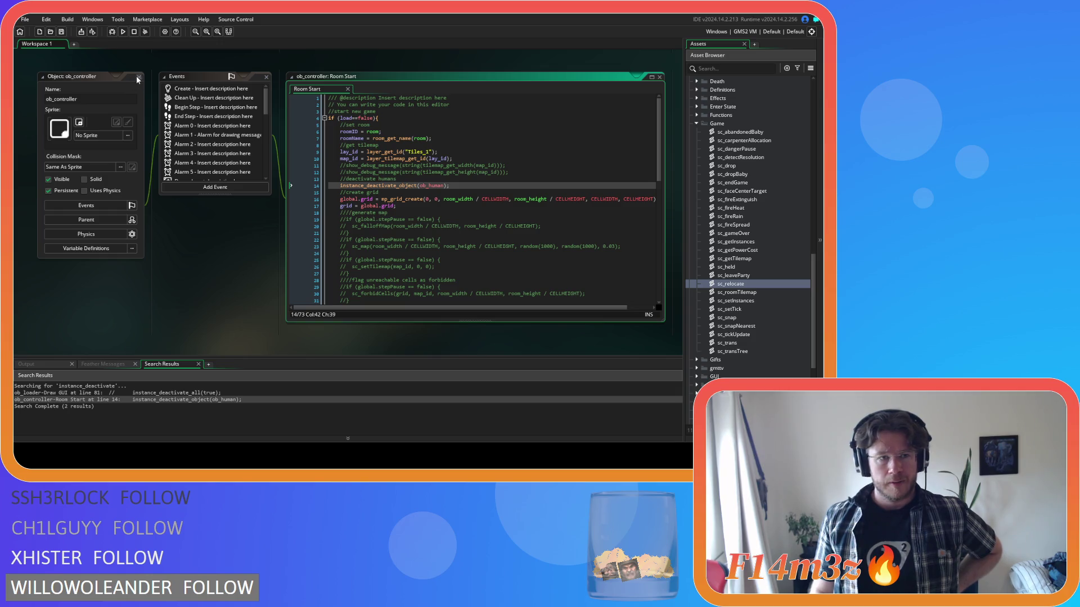
{"action": "left_click", "coordinate": [139, 76]}
{"action": "scroll", "scroll_direction": "up", "scroll_amount": 3}
{"action": "scroll", "scroll_direction": "up", "scroll_amount": 3}
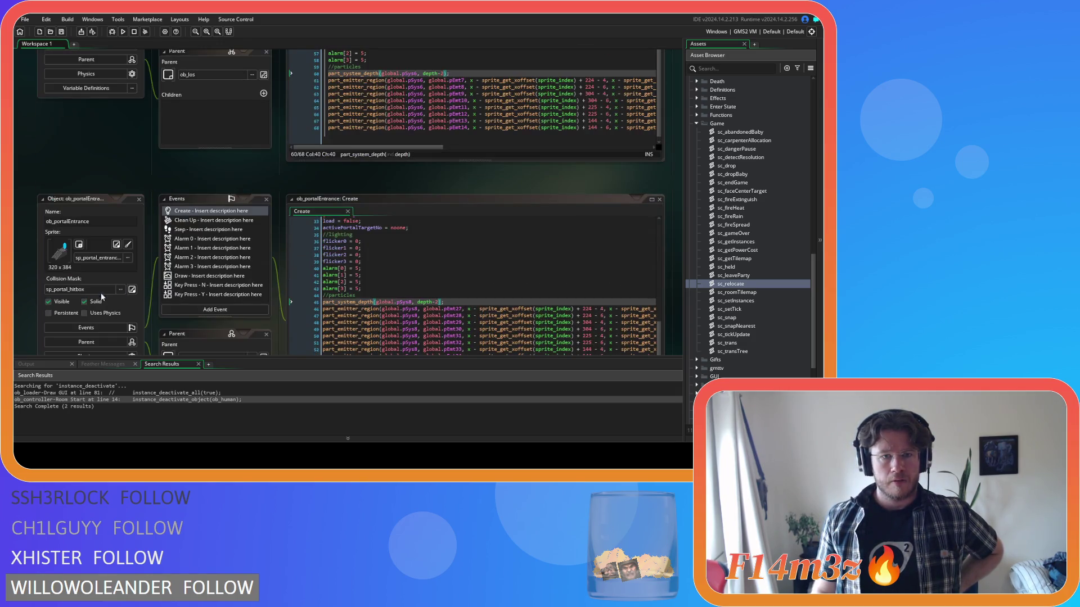
{"action": "scroll", "scroll_direction": "up", "scroll_amount": 3}
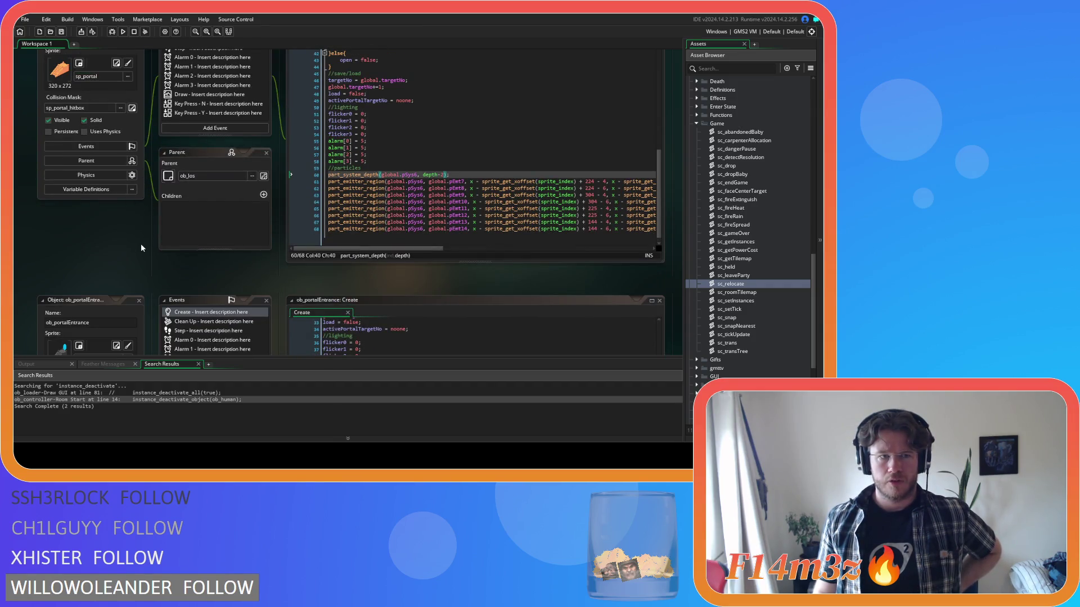
{"action": "scroll", "scroll_direction": "up", "scroll_amount": 3}
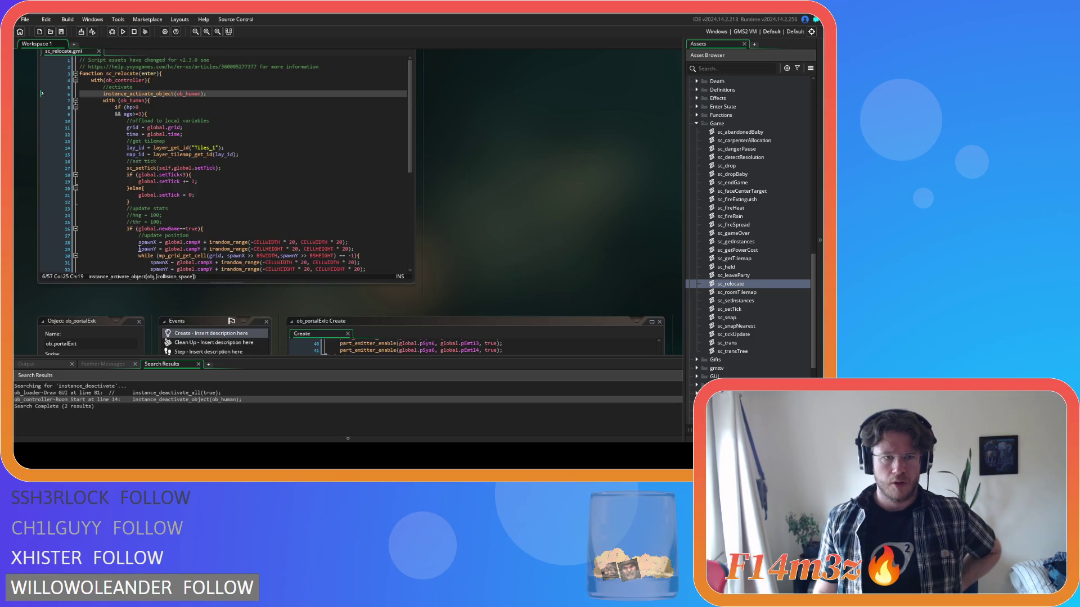
- Review sc_relocate's portal entrance branch and select the line setting target to ob_portalEntrance
{"action": "left_click", "coordinate": [293, 146]}
{"action": "scroll", "scroll_direction": "up", "scroll_amount": 3}
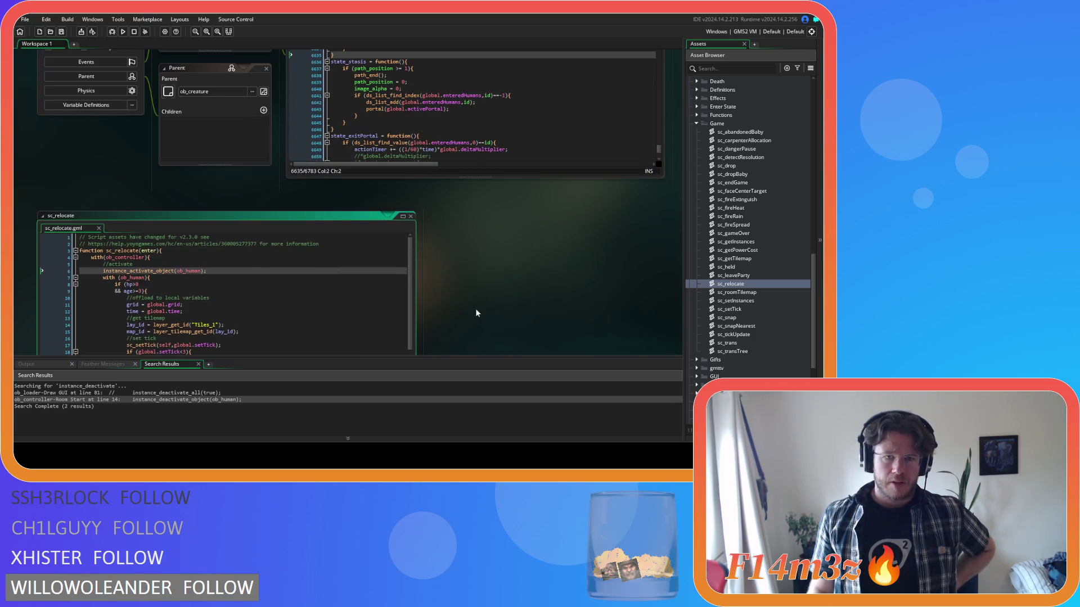
{"action": "scroll", "scroll_direction": "down", "scroll_amount": 3}
{"action": "scroll", "scroll_direction": "down", "scroll_amount": 3}
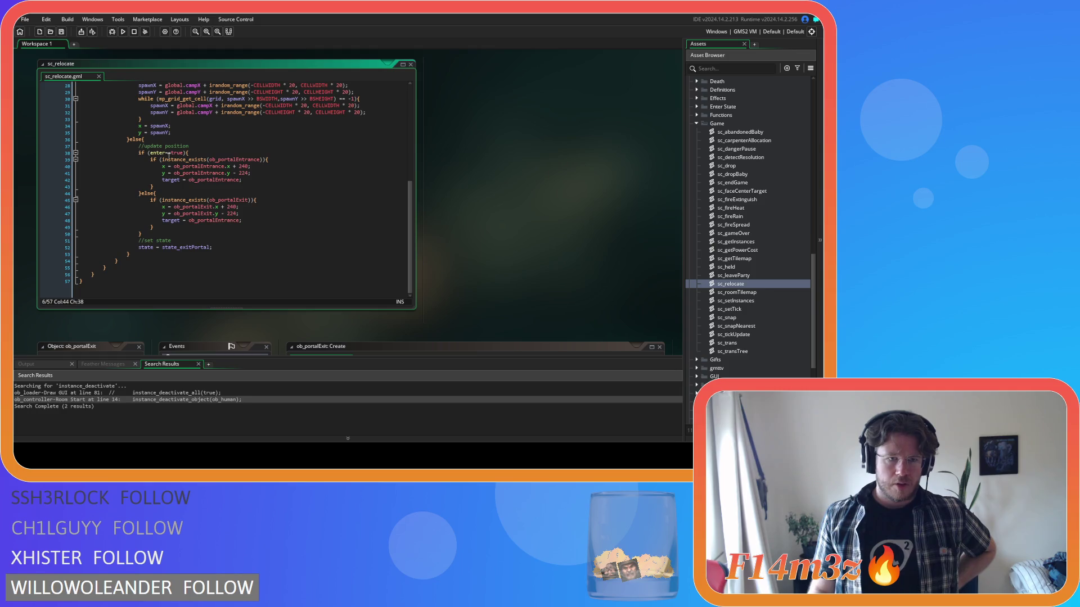
{"action": "left_click", "coordinate": [192, 180]}
{"action": "left_click_drag", "start_coordinate": [150, 220], "coordinate": [242, 219]}
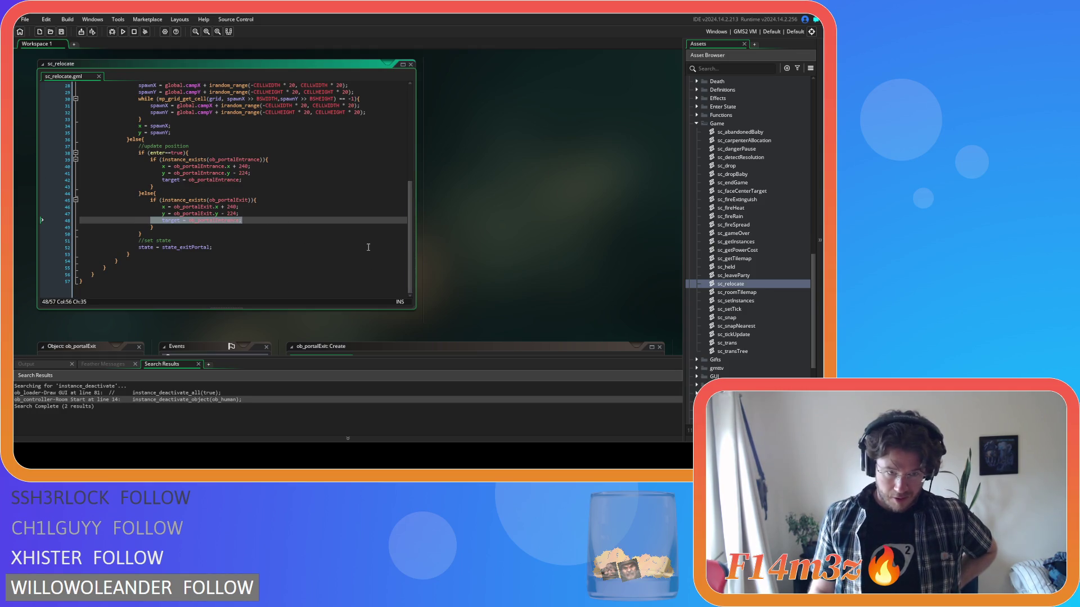
- Highlight ob_portalExit's uses in sc_relocate and scroll back to ob_human's Create code
{"action": "scroll", "scroll_direction": "up", "scroll_amount": 3}
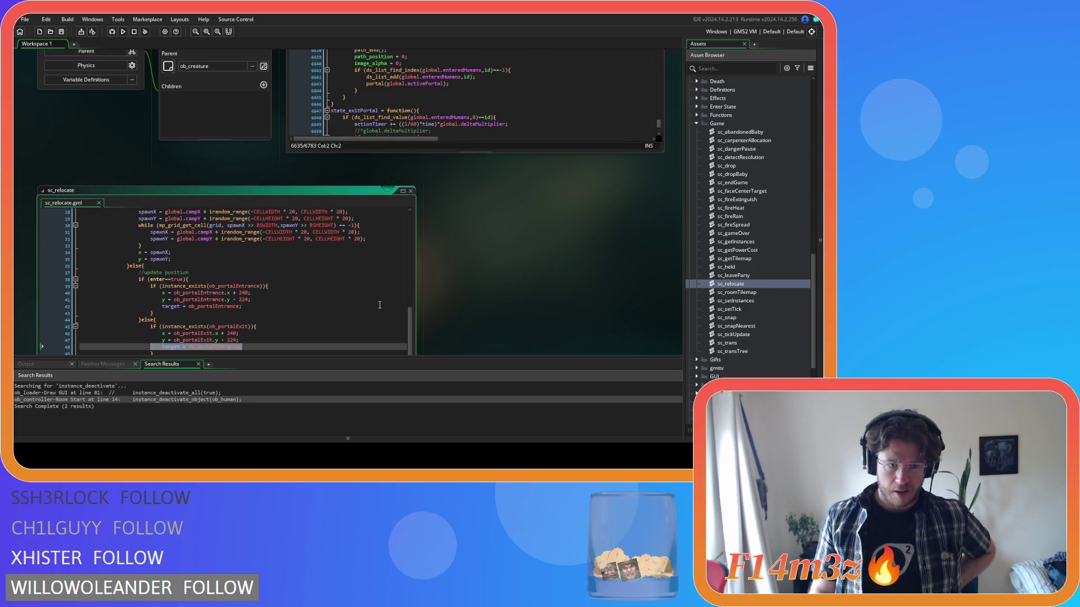
{"action": "double_click", "coordinate": [222, 326]}
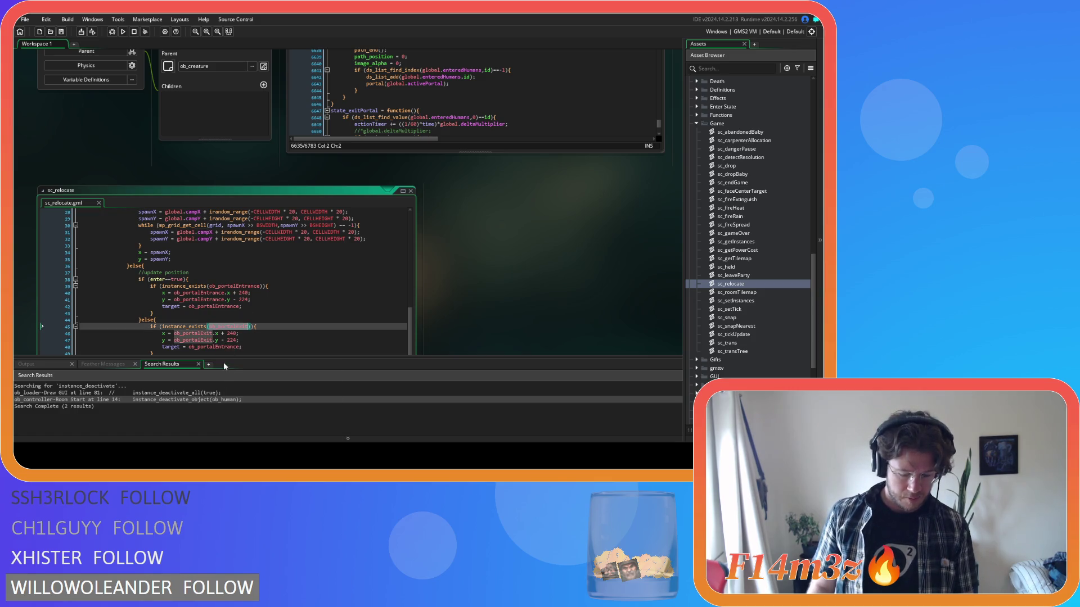
{"action": "scroll", "scroll_direction": "up", "scroll_amount": 3}
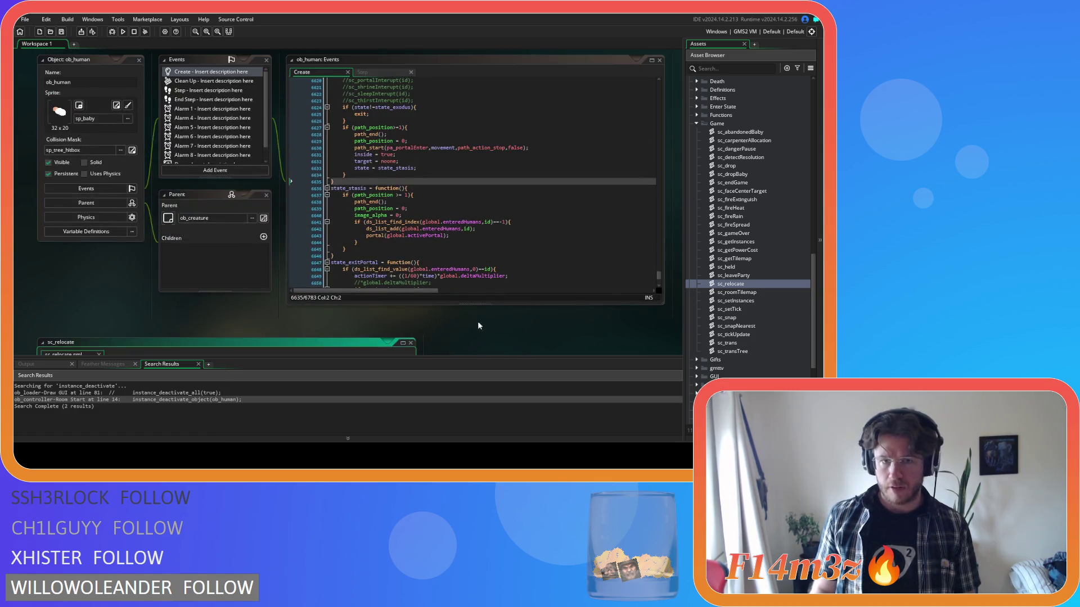
- Inspect ob_human's state_stasis code and its target = noone line, then open sc_portal from portal()
{"action": "left_click", "coordinate": [403, 228]}
{"action": "left_click", "coordinate": [468, 189]}
{"action": "scroll", "scroll_direction": "down", "scroll_amount": 3}
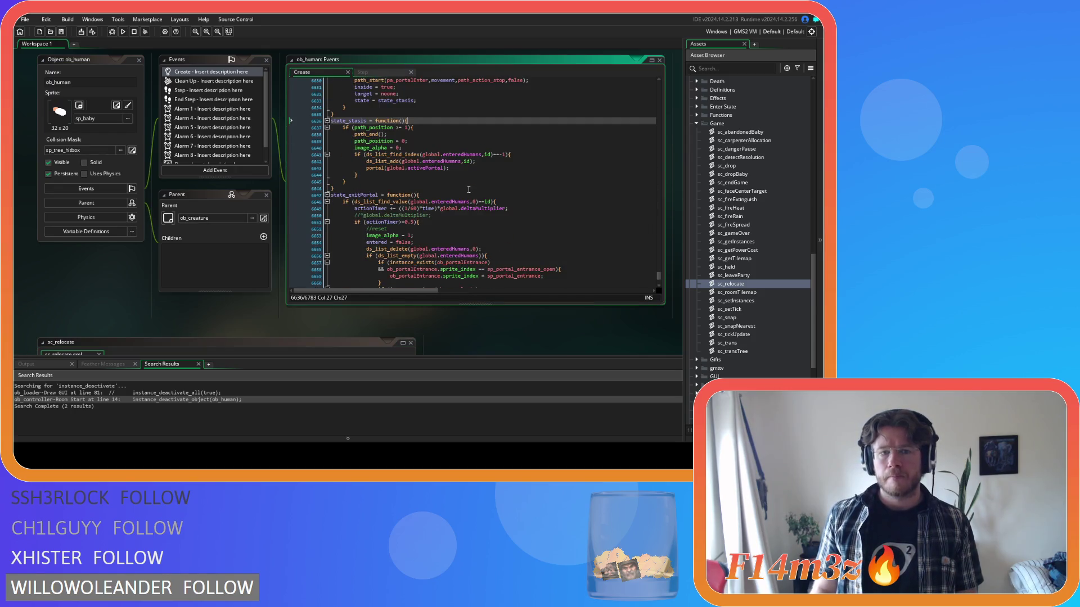
{"action": "left_click", "coordinate": [464, 147]}
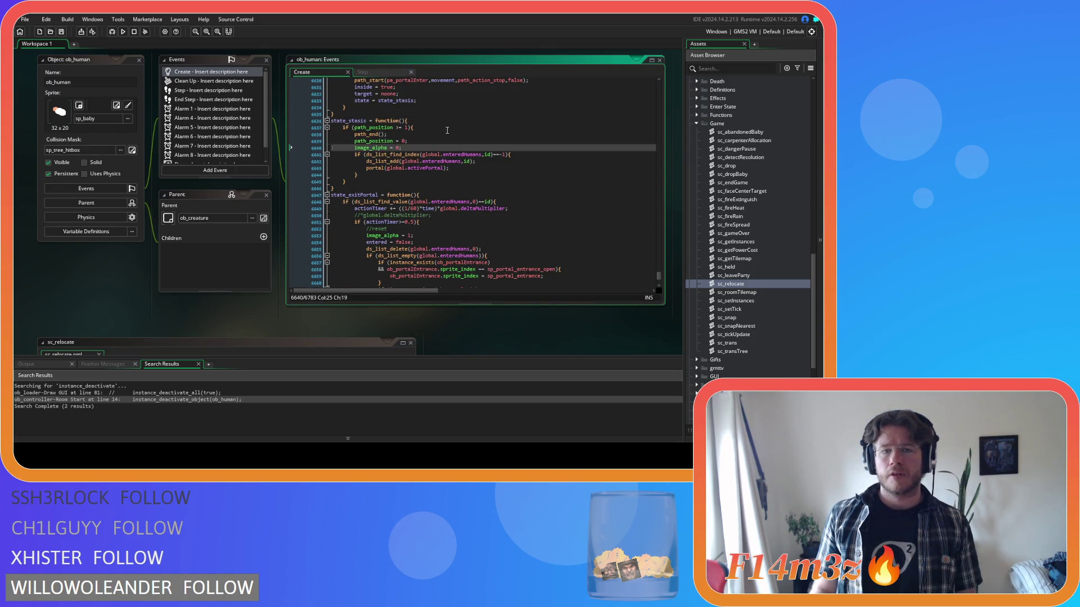
{"action": "scroll", "scroll_direction": "up", "scroll_amount": 3}
{"action": "left_click_drag", "start_coordinate": [332, 228], "coordinate": [431, 232]}
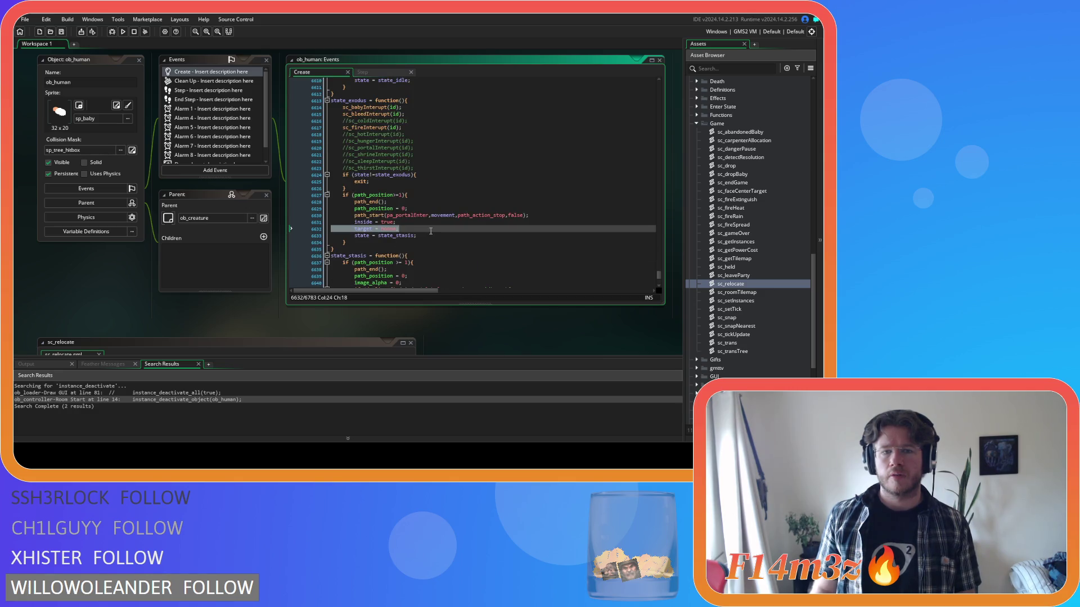
{"action": "left_click", "coordinate": [354, 229]}
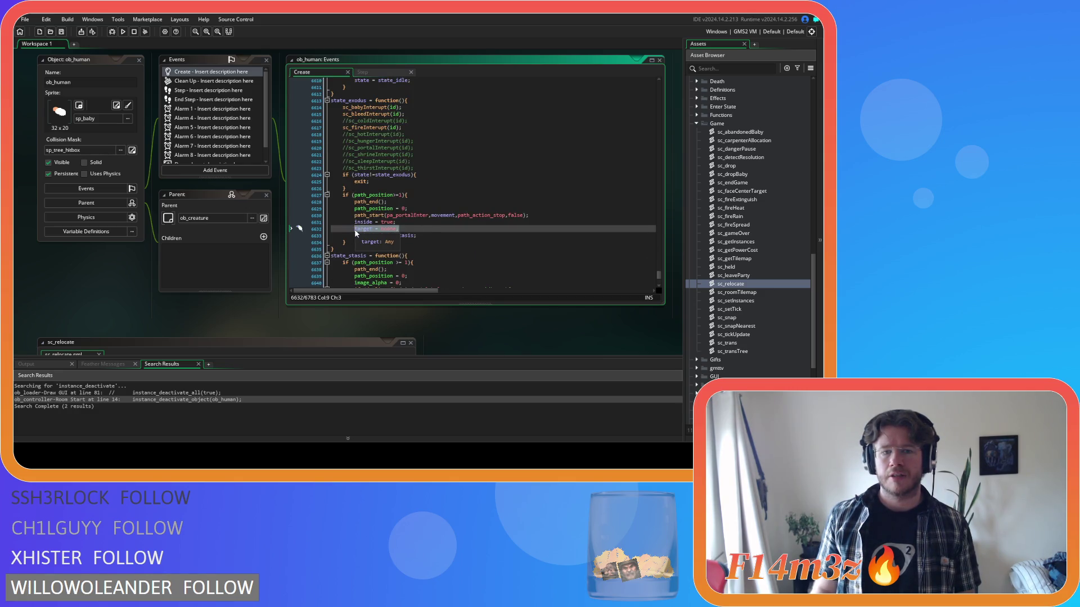
{"action": "scroll", "scroll_direction": "down", "scroll_amount": 3}
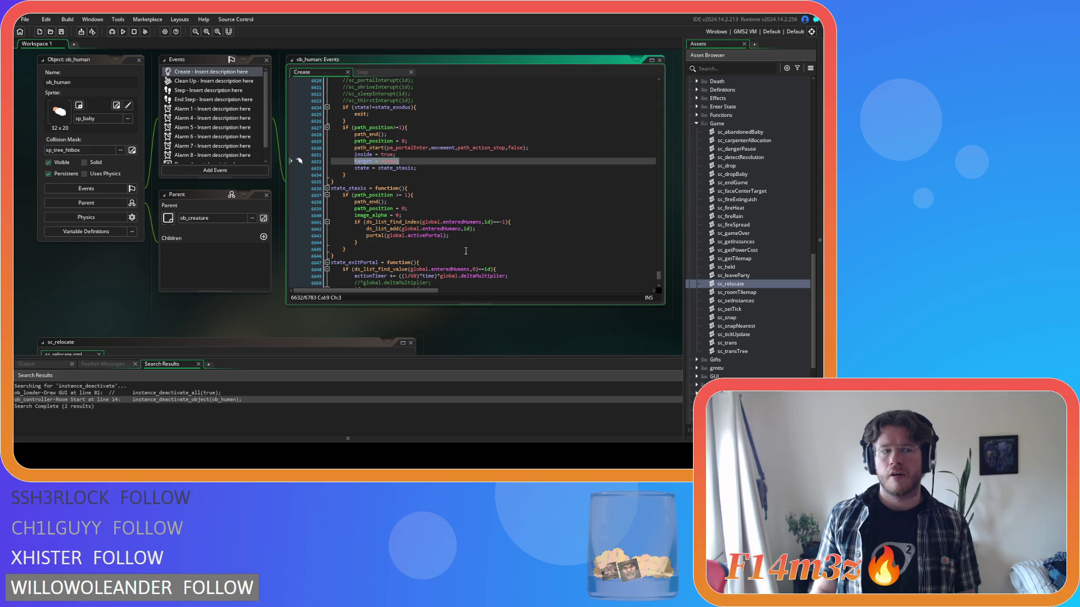
{"action": "middle_click", "coordinate": [374, 235]}
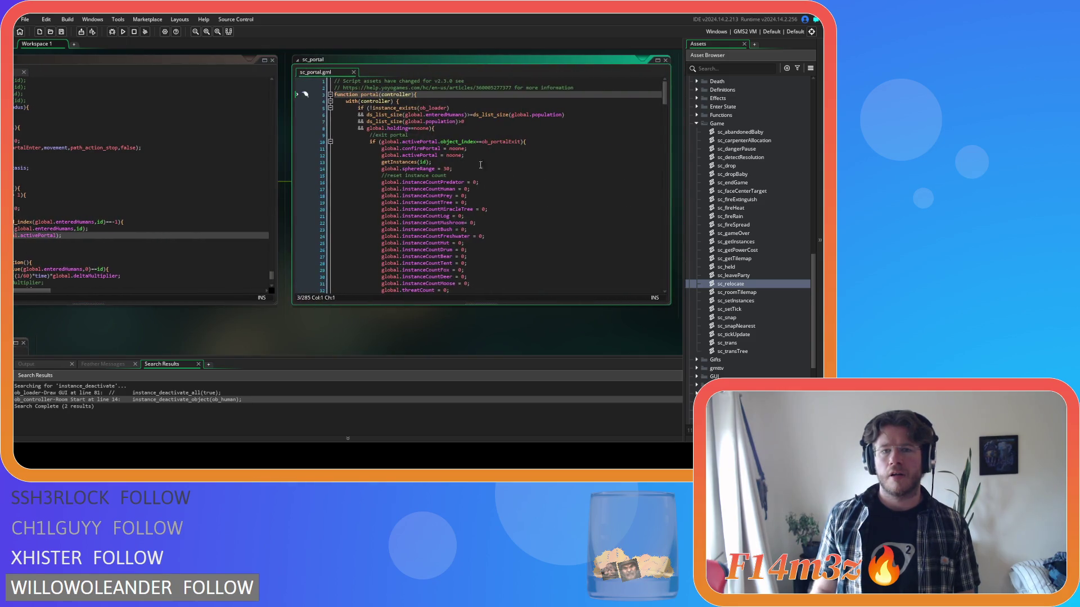
- Review sc_portal's per-human reset code and place the caret after the with (ob_human) line
{"action": "left_click_drag", "start_coordinate": [422, 112], "coordinate": [507, 142]}
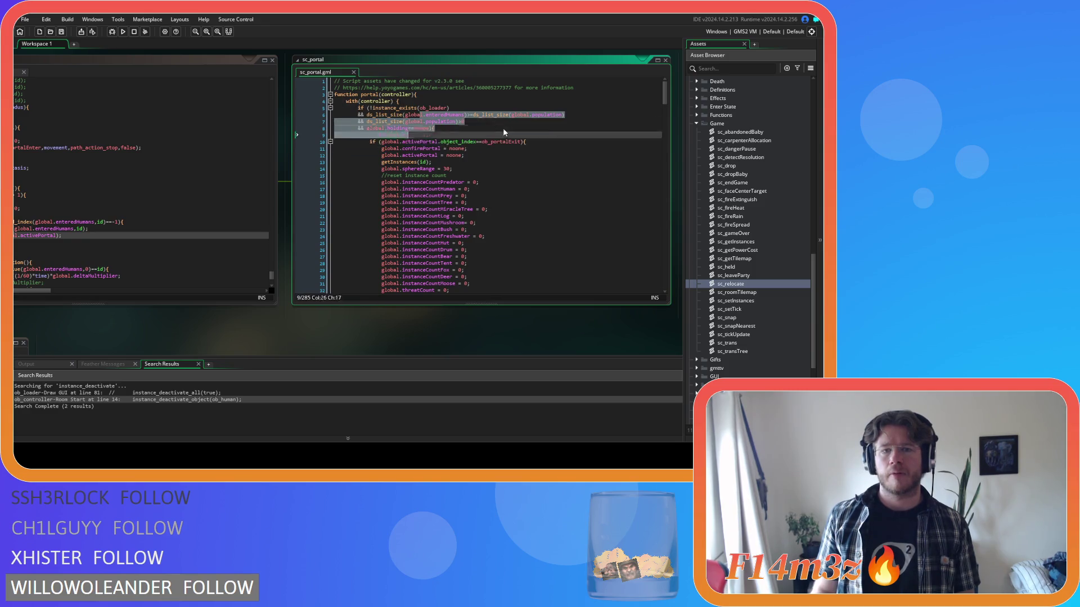
{"action": "scroll", "scroll_direction": "down", "scroll_amount": 3}
{"action": "scroll", "scroll_direction": "down", "scroll_amount": 3}
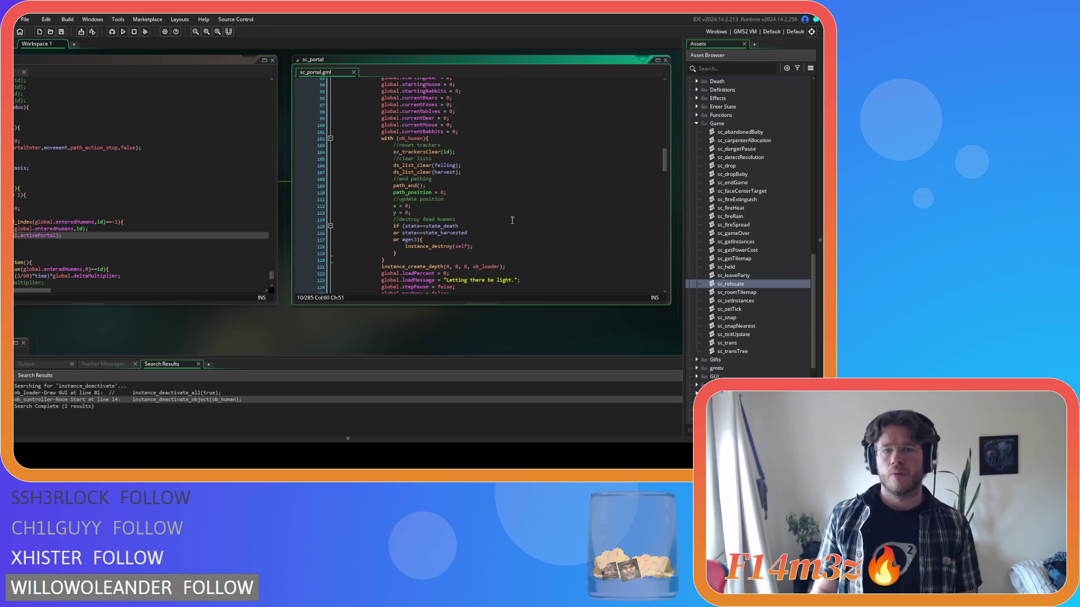
{"action": "left_click_drag", "start_coordinate": [417, 200], "coordinate": [480, 174]}
{"action": "left_click", "coordinate": [480, 172]}
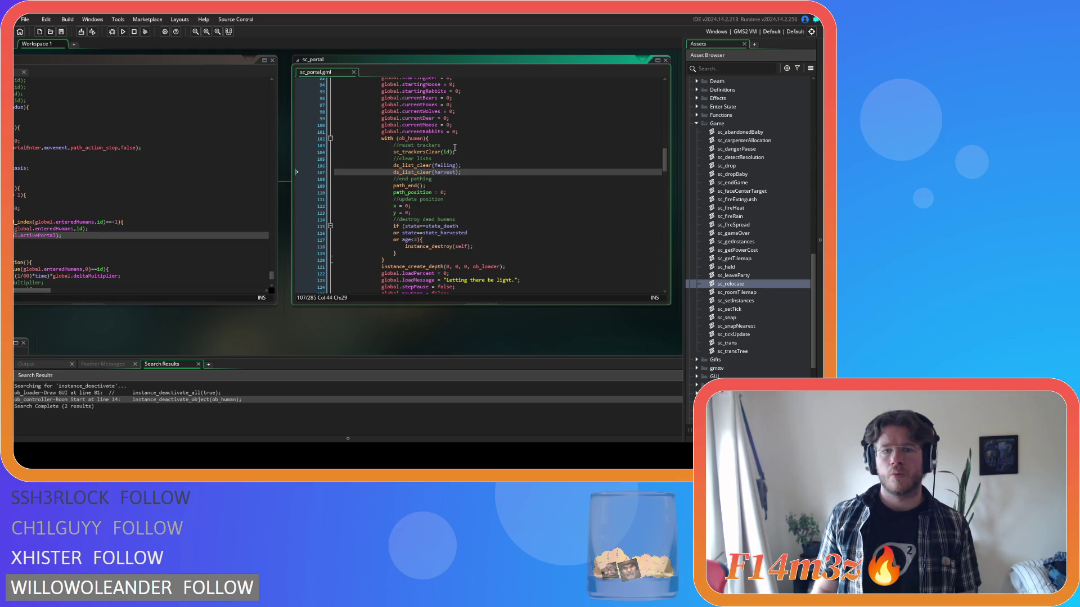
{"action": "left_click", "coordinate": [448, 140]}
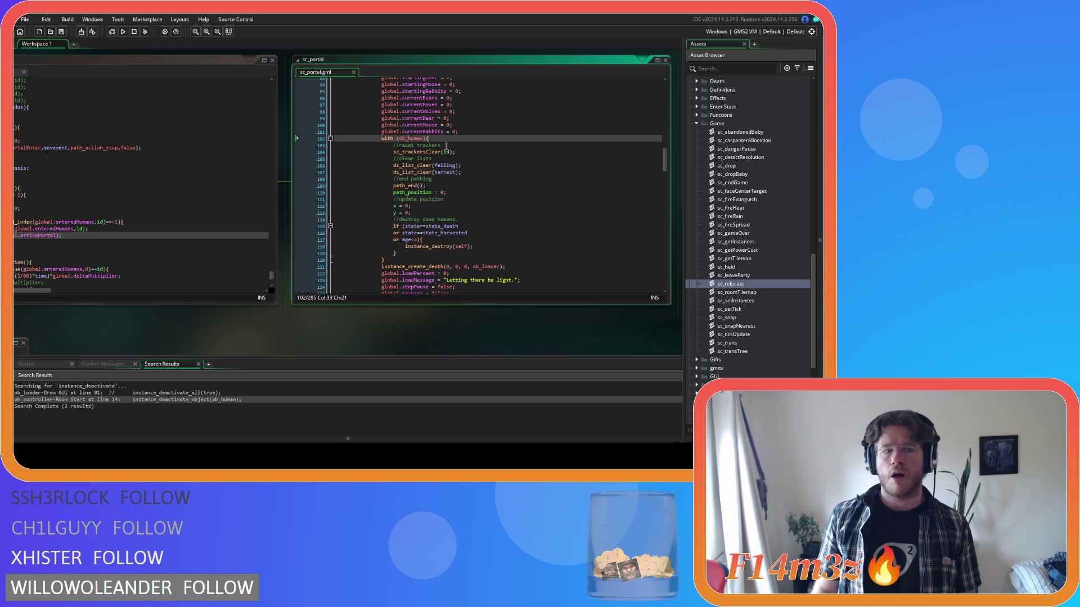
- Remove the target = noone line from ob_human's exodus state code
{"action": "left_click_drag", "start_coordinate": [133, 316], "coordinate": [360, 316]}
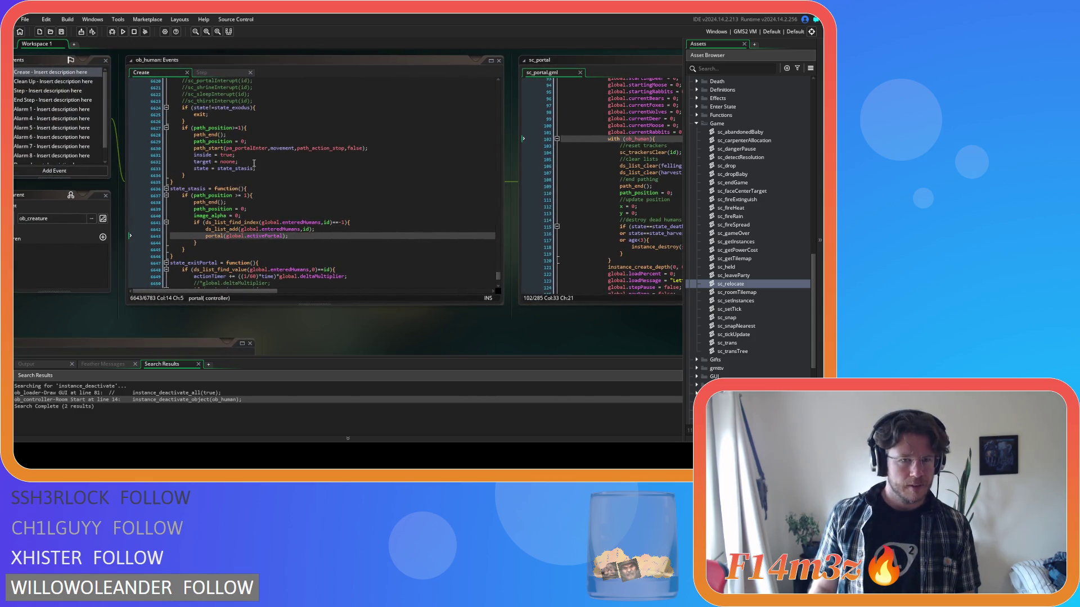
{"action": "left_click_drag", "start_coordinate": [254, 163], "coordinate": [120, 162]}
{"action": "left_click_drag", "start_coordinate": [252, 159], "coordinate": [197, 161]}
{"action": "key", "text": "BackSpace"}
{"action": "key", "text": "BackSpace"}
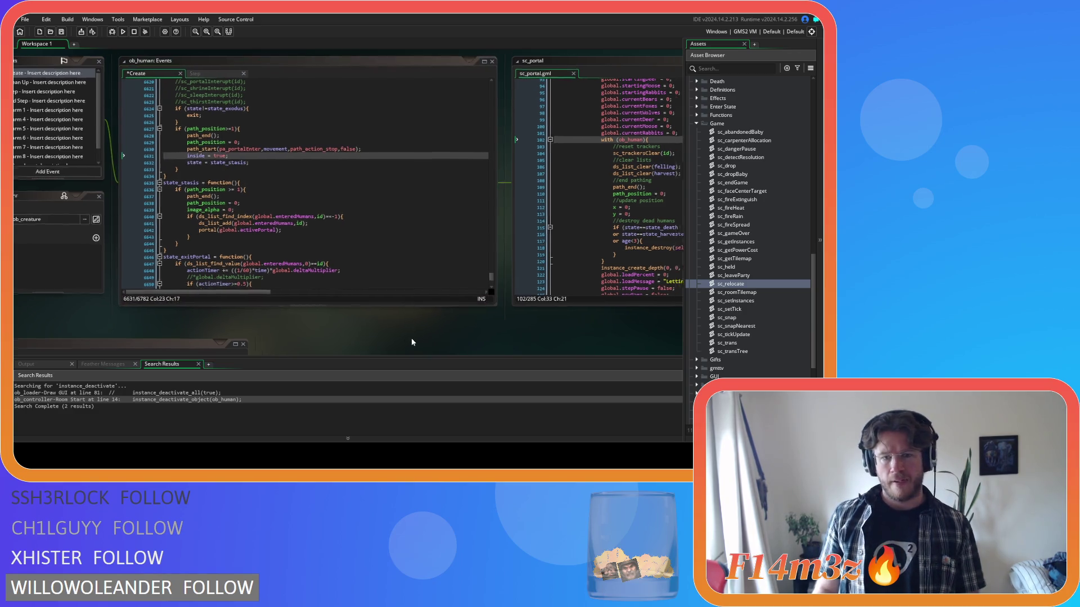
{"action": "left_click_drag", "start_coordinate": [416, 336], "coordinate": [274, 340]}
- Add a '//clear target' comment and the target reset in sc_portal's ob_human block, then show ob_human's Step event
{"action": "left_click", "coordinate": [510, 147]}
{"action": "key", "text": "Return"}
{"action": "type", "text": "//clear ter"}
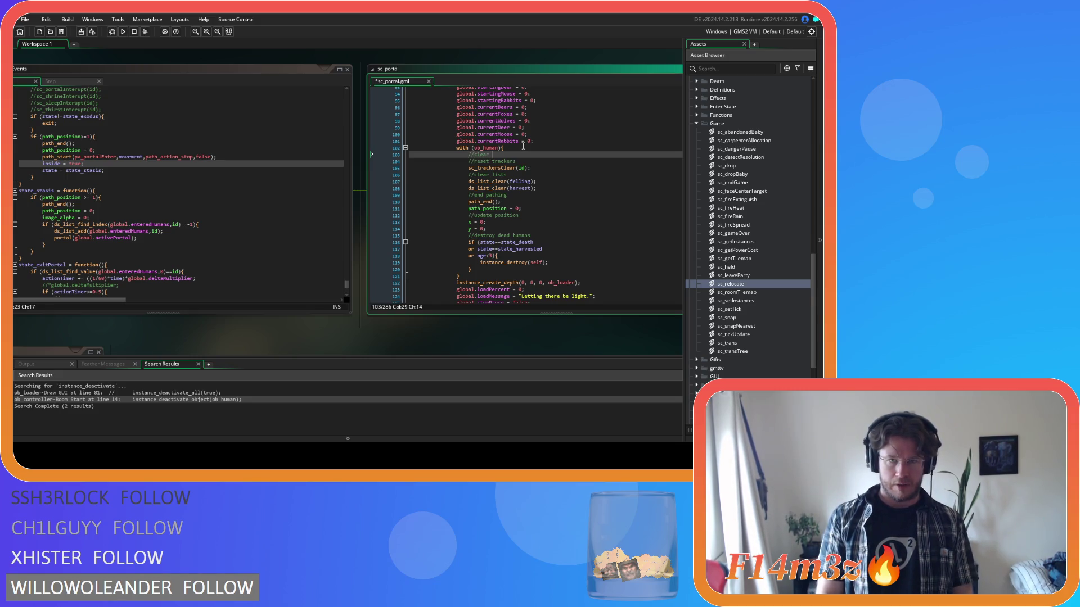
{"action": "type", "text": "get"}
{"action": "key", "text": "Return"}
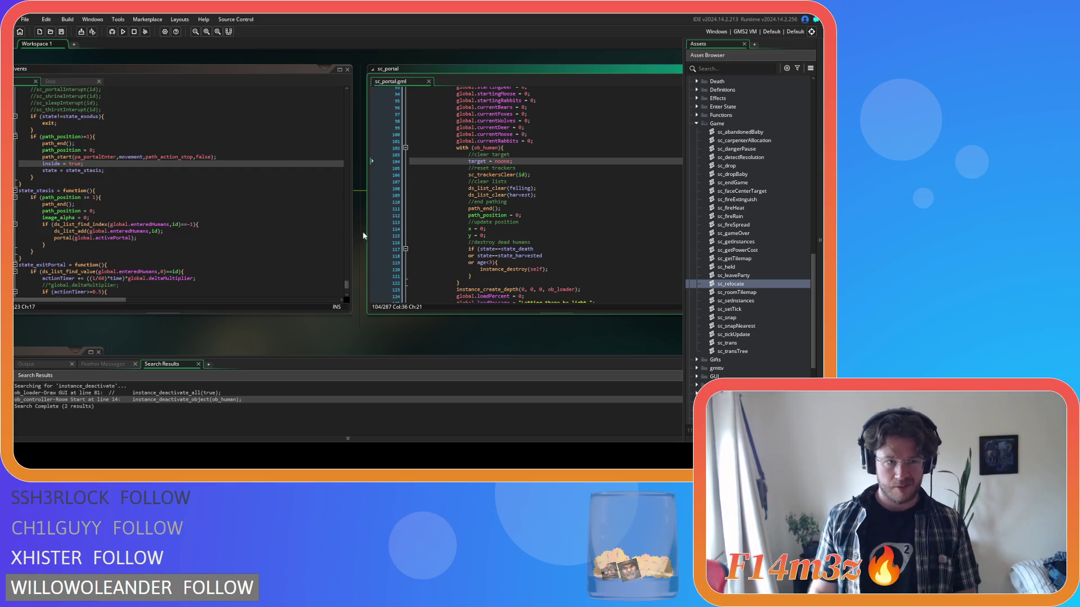
{"action": "left_click_drag", "start_coordinate": [88, 341], "coordinate": [361, 357]}
{"action": "scroll", "scroll_direction": "up", "scroll_amount": 3}
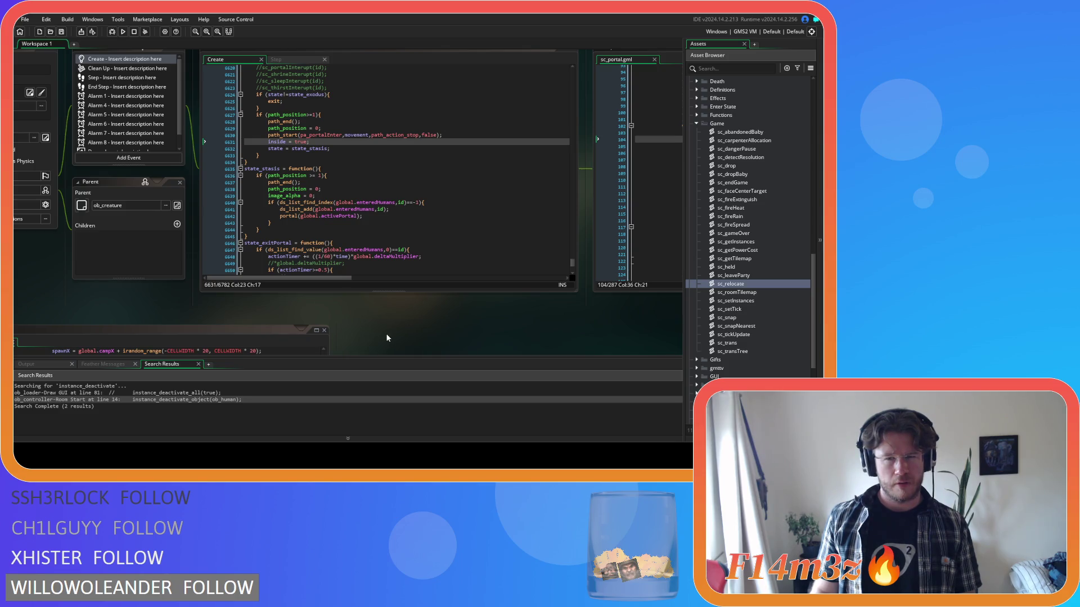
{"action": "left_click", "coordinate": [276, 59]}
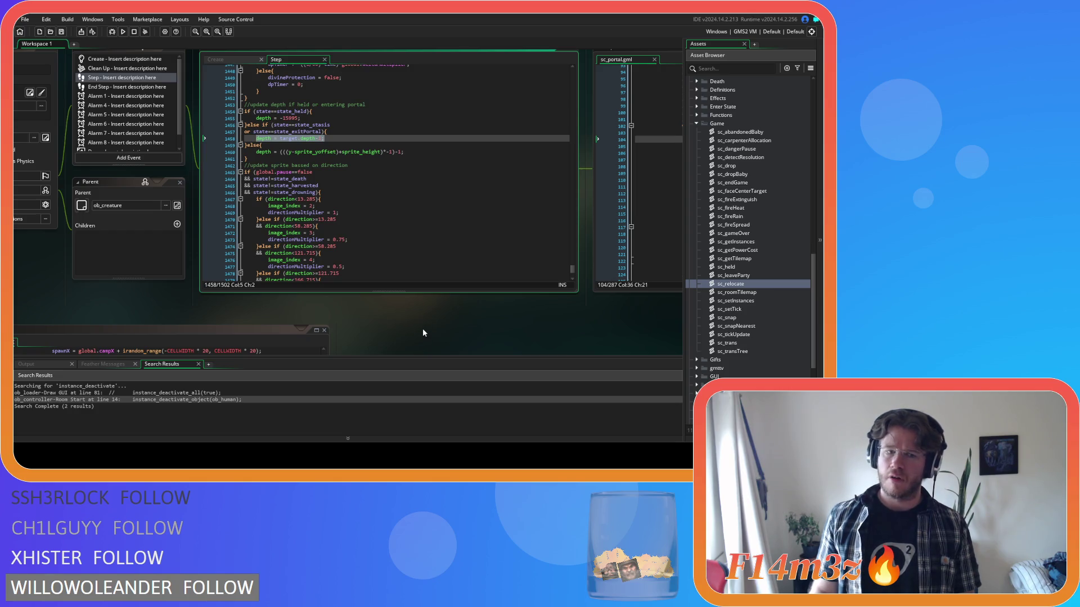
- Build and run the game with F5 to test the portal changes
{"action": "key", "text": "F5"}
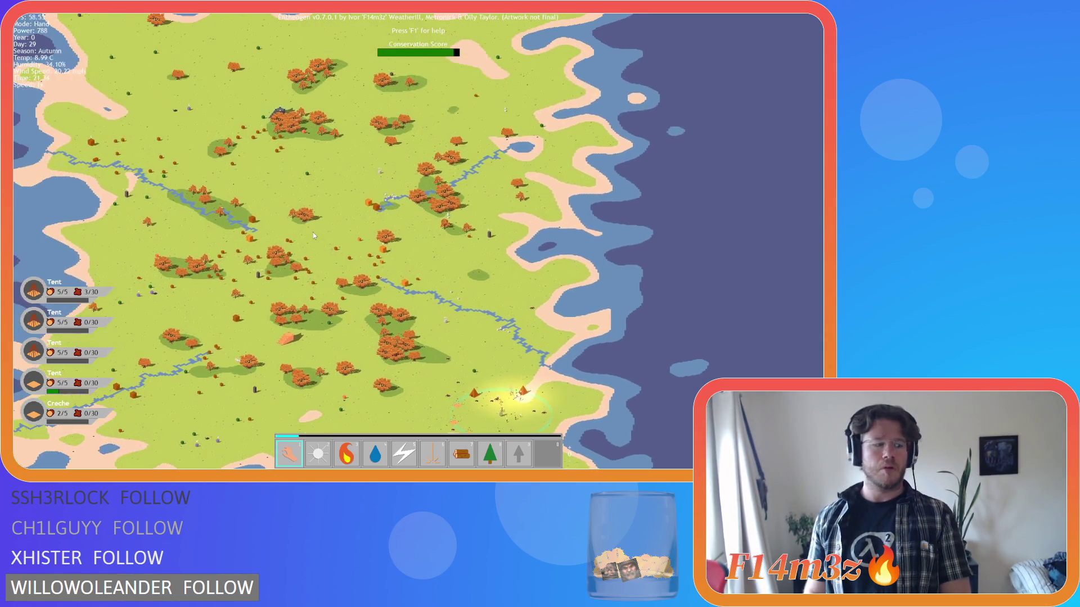
{"action": "scroll", "scroll_direction": "up", "scroll_amount": 3}
{"action": "scroll", "scroll_direction": "down", "scroll_amount": 3}
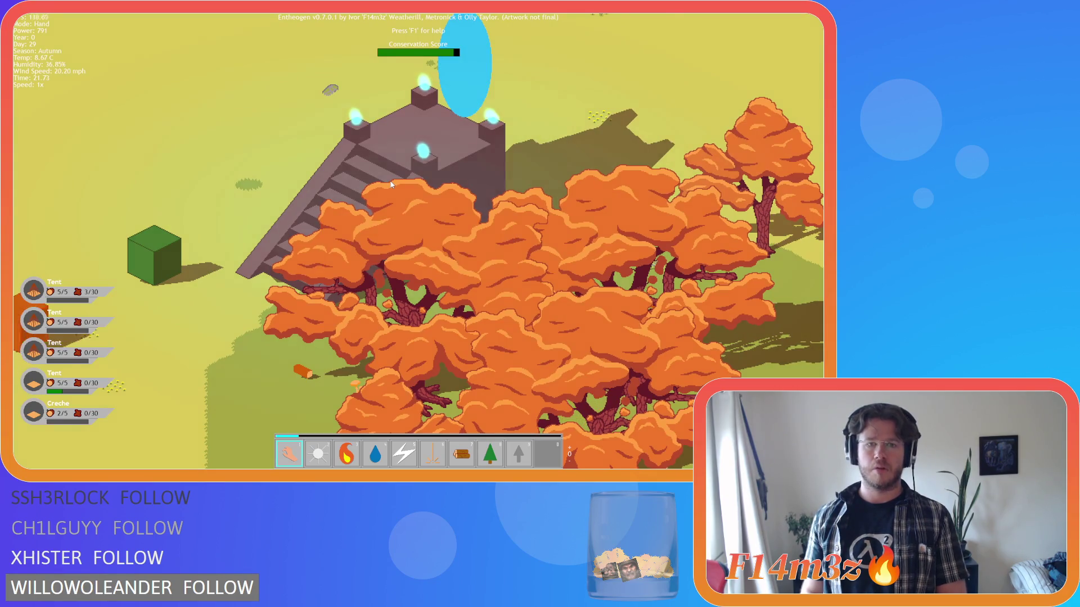
{"action": "scroll", "scroll_direction": "down", "scroll_amount": 3}
{"action": "key", "text": "Down"}
{"action": "scroll", "scroll_direction": "down", "scroll_amount": 3}
{"action": "scroll", "scroll_direction": "up", "scroll_amount": 3}
{"action": "key", "text": "Right"}
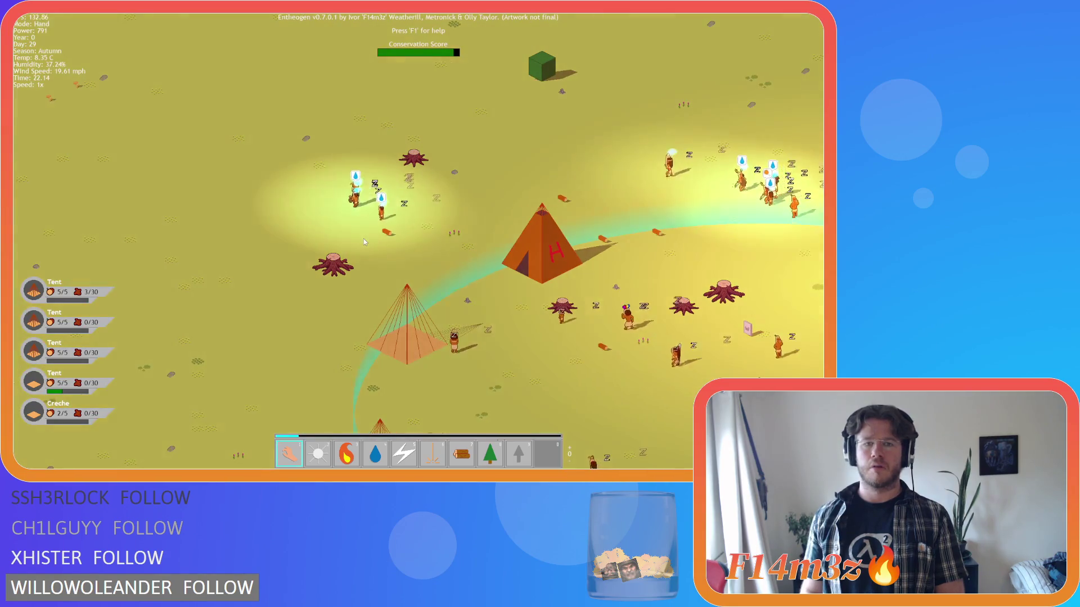
{"action": "key", "text": "Down"}
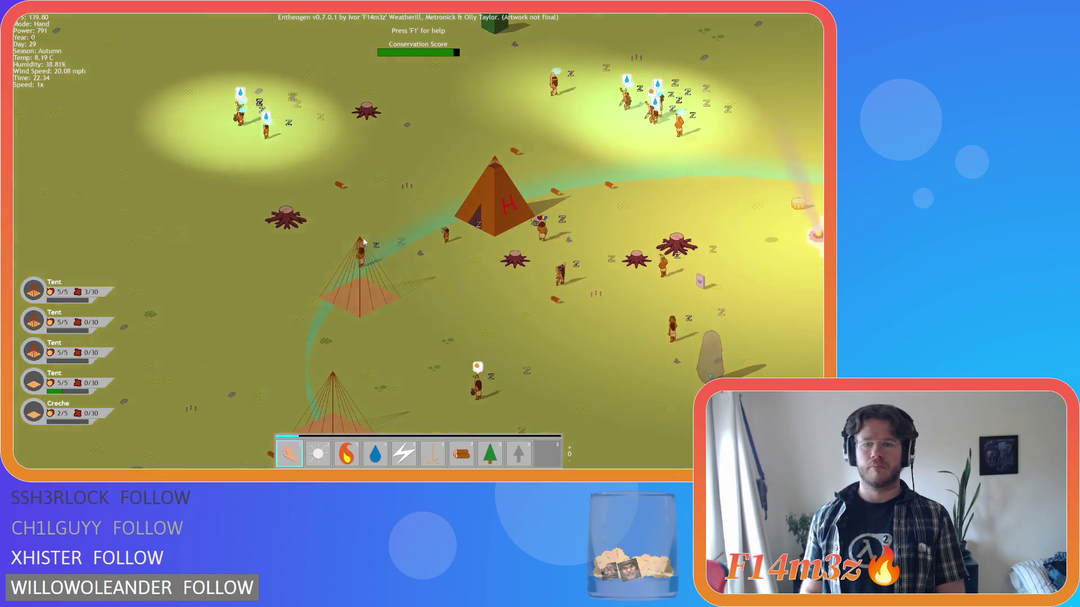
{"action": "key", "text": "Up"}
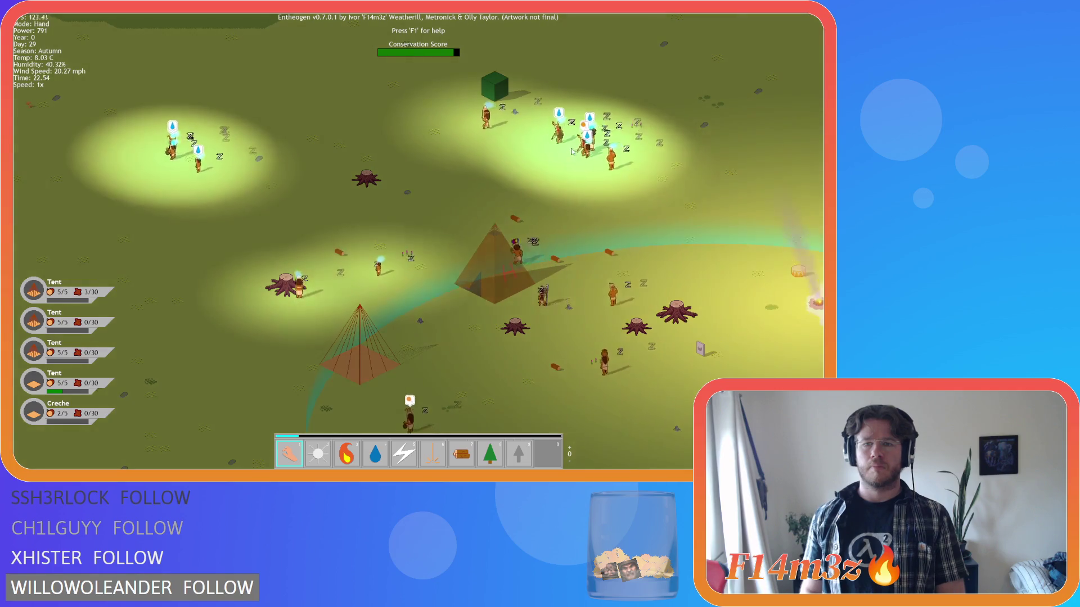
{"action": "key", "text": "Left"}
{"action": "key", "text": "Down"}
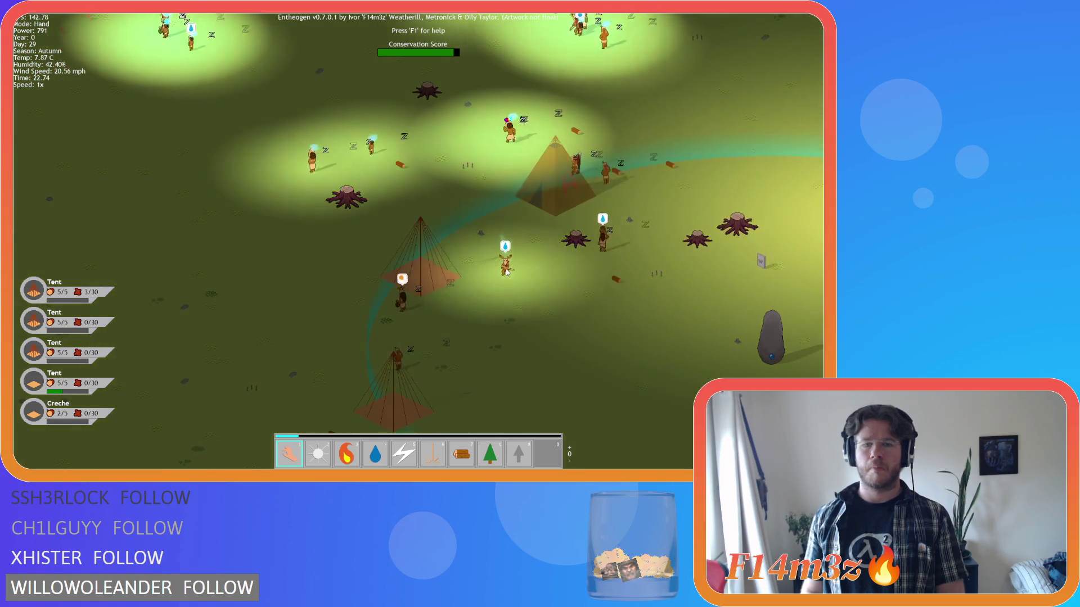
{"action": "key", "text": "Left"}
{"action": "key", "text": "Up"}
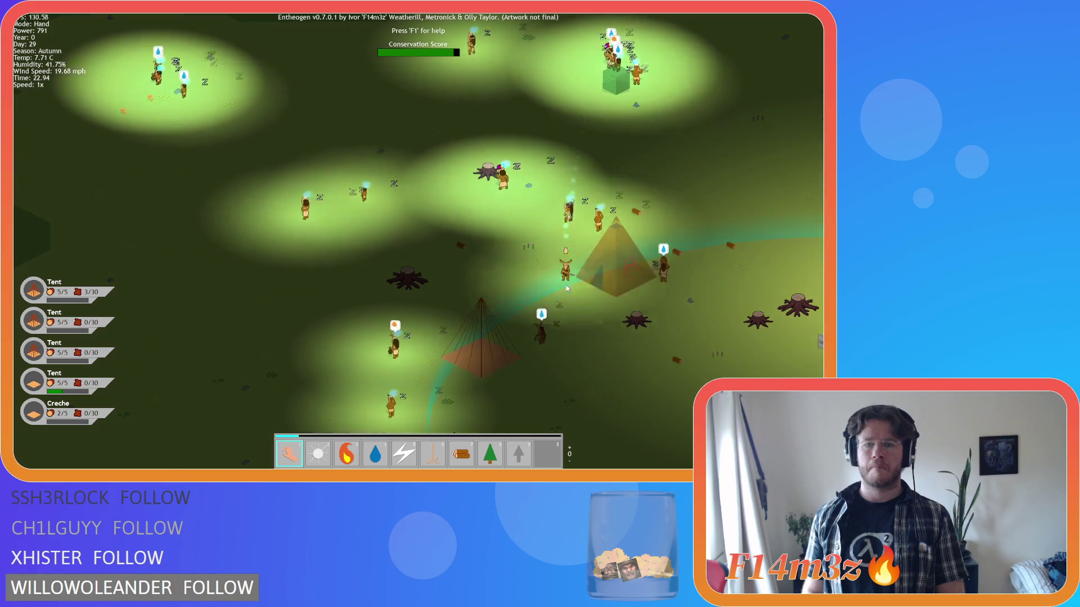
{"action": "key", "text": "Left"}
{"action": "key", "text": "Up"}
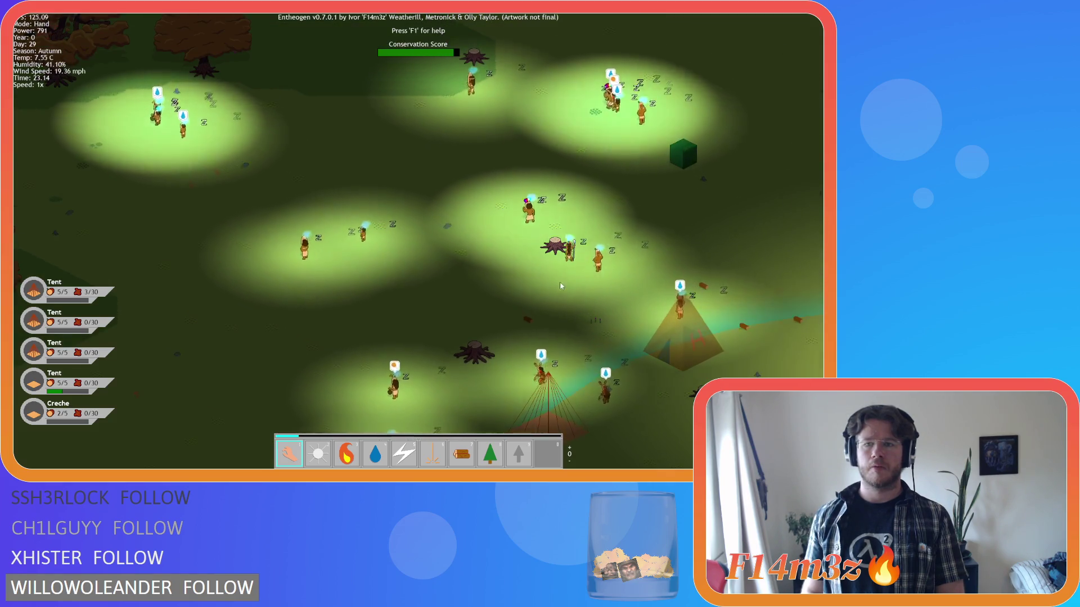
{"action": "key", "text": "Left"}
{"action": "key", "text": "Down"}
{"action": "key", "text": "Up"}
{"action": "key", "text": "Left"}
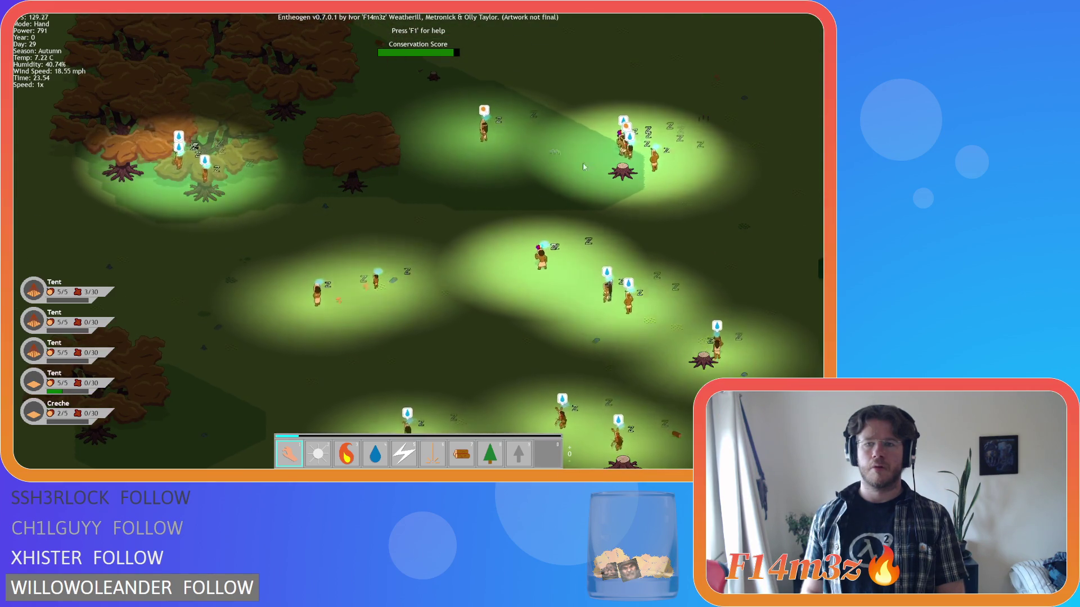
{"action": "key", "text": "Right"}
{"action": "key", "text": "Down"}
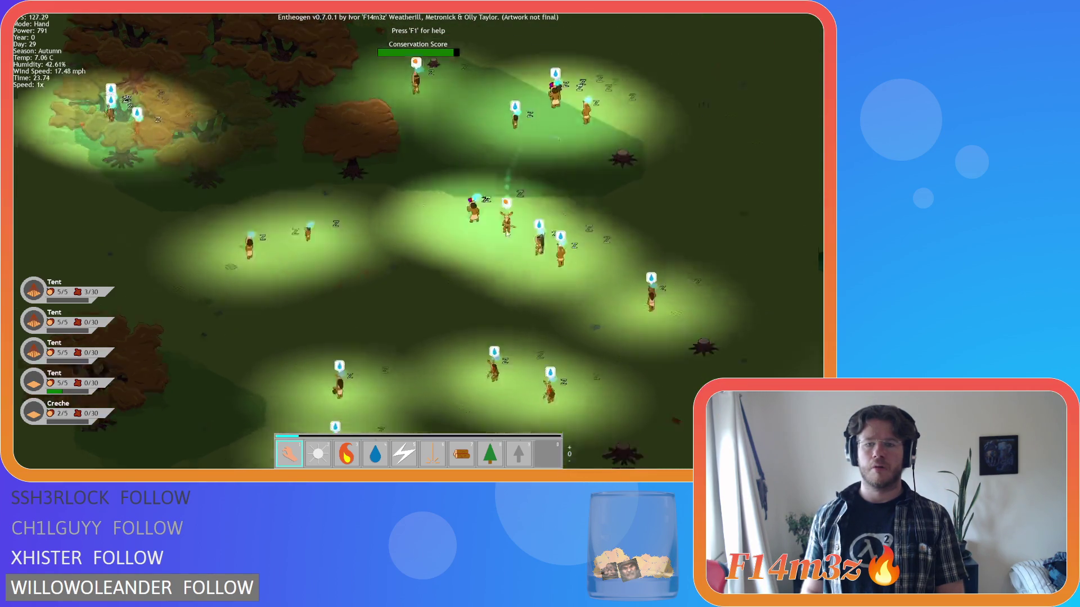
{"action": "key", "text": "Right"}
{"action": "key", "text": "Down"}
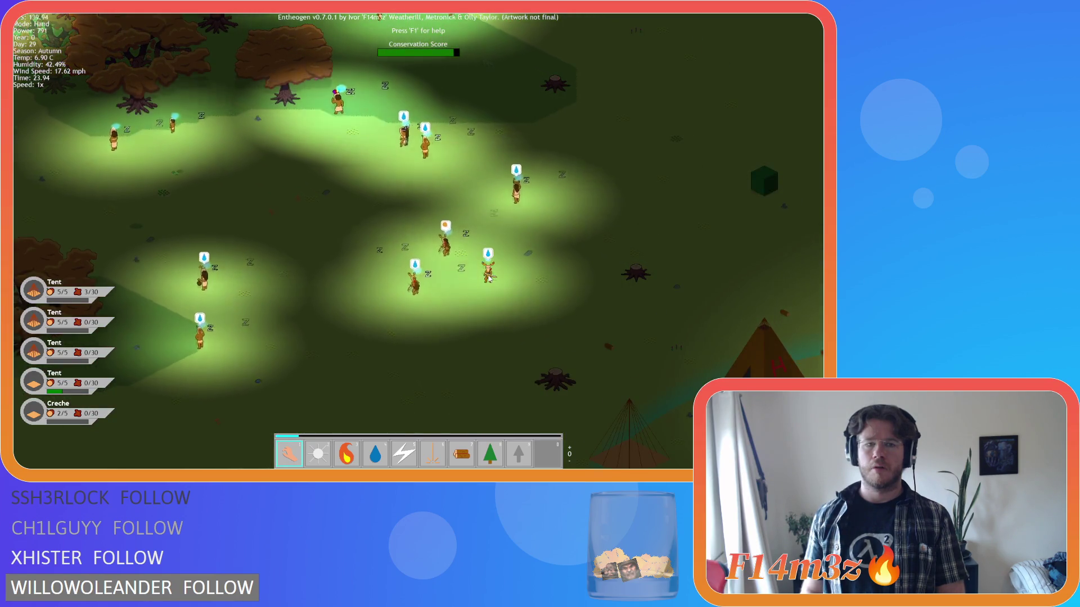
{"action": "key", "text": "Up"}
{"action": "key", "text": "Left"}
{"action": "key", "text": "Up"}
{"action": "key", "text": "Left"}
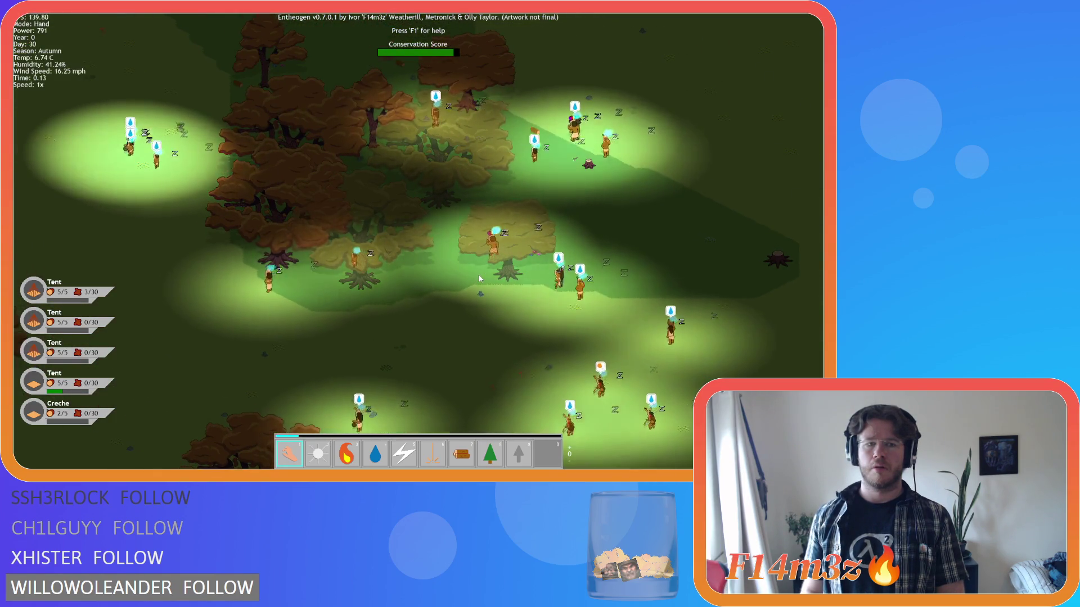
{"action": "key", "text": "Down"}
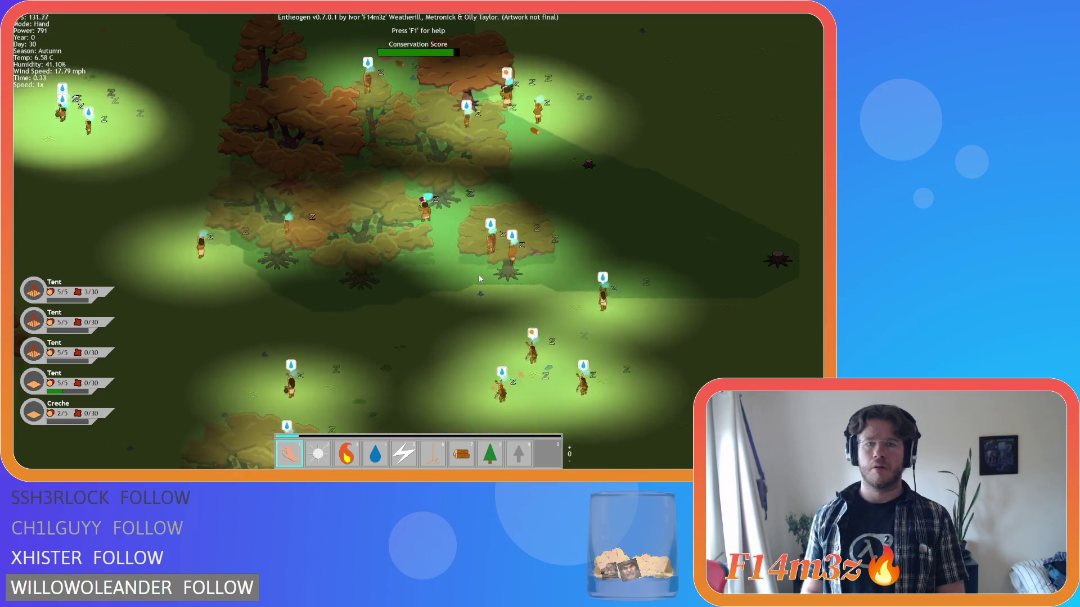
{"action": "key", "text": "Down"}
{"action": "key", "text": "Left"}
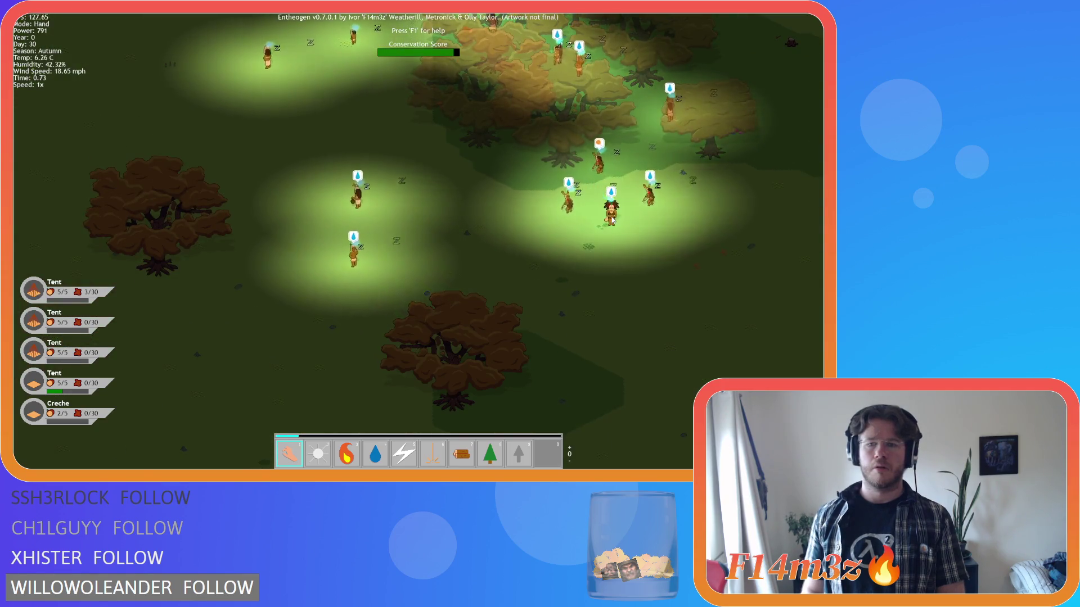
{"action": "scroll", "scroll_direction": "down", "scroll_amount": 3}
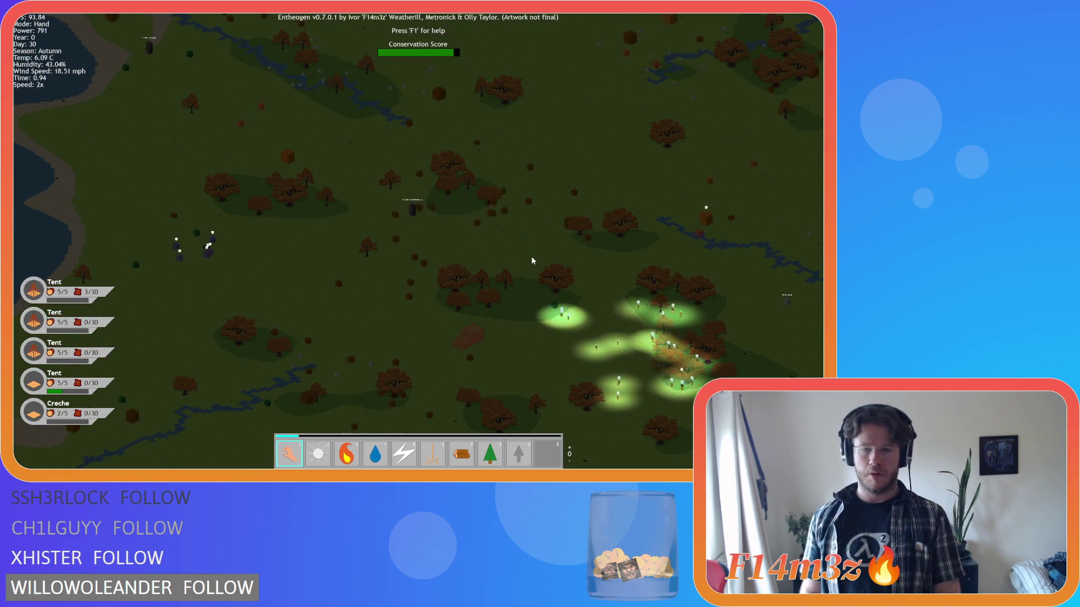
{"action": "key", "text": "Right"}
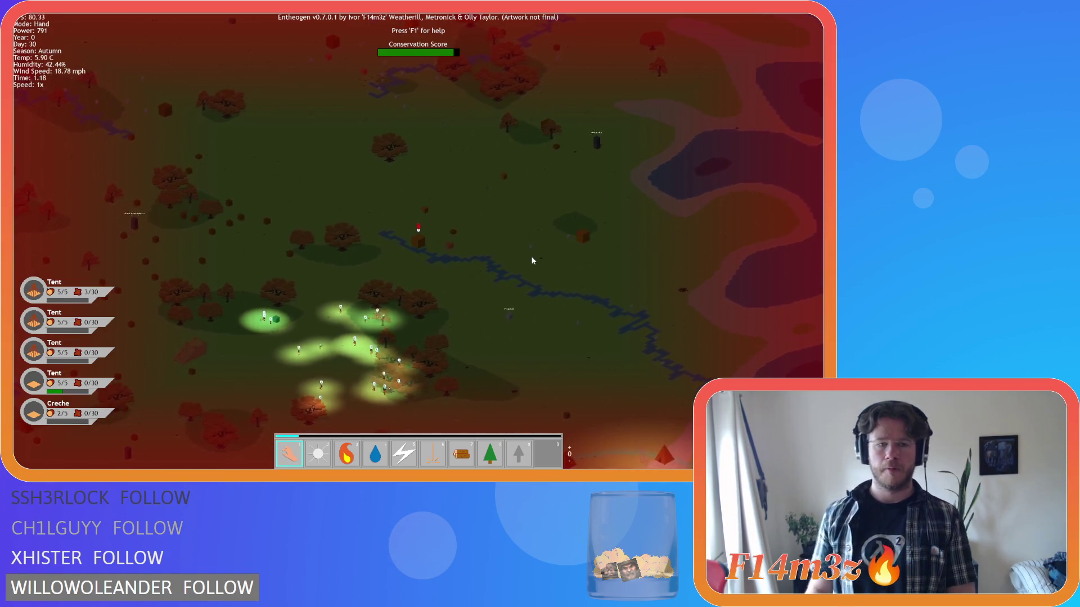
{"action": "key", "text": "Left"}
{"action": "key", "text": "Down"}
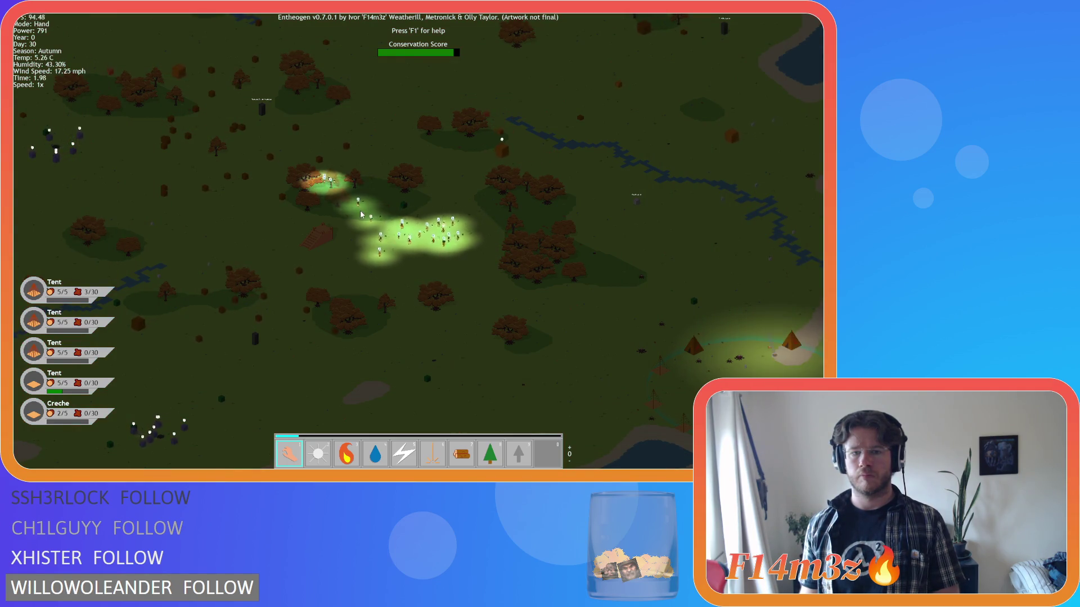
{"action": "scroll", "scroll_direction": "up", "scroll_amount": 3}
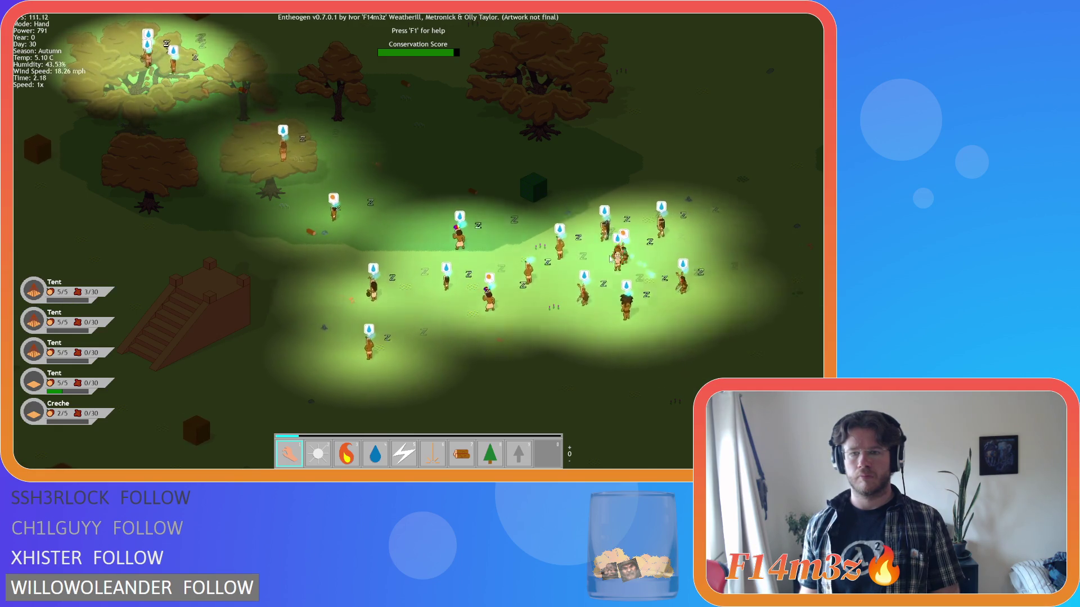
{"action": "key", "text": "w"}
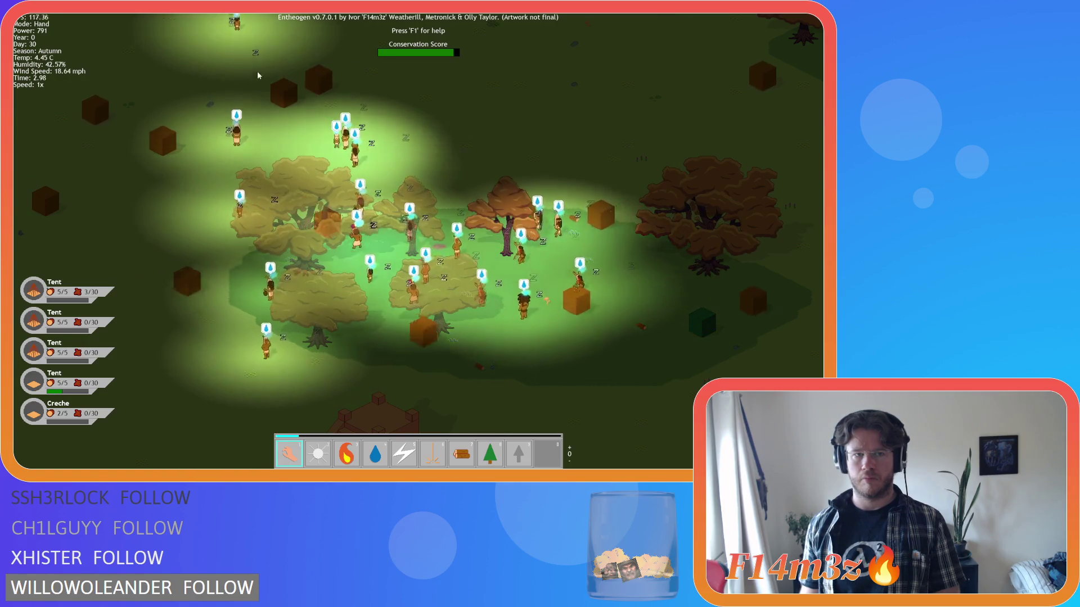
{"action": "key", "text": "w"}
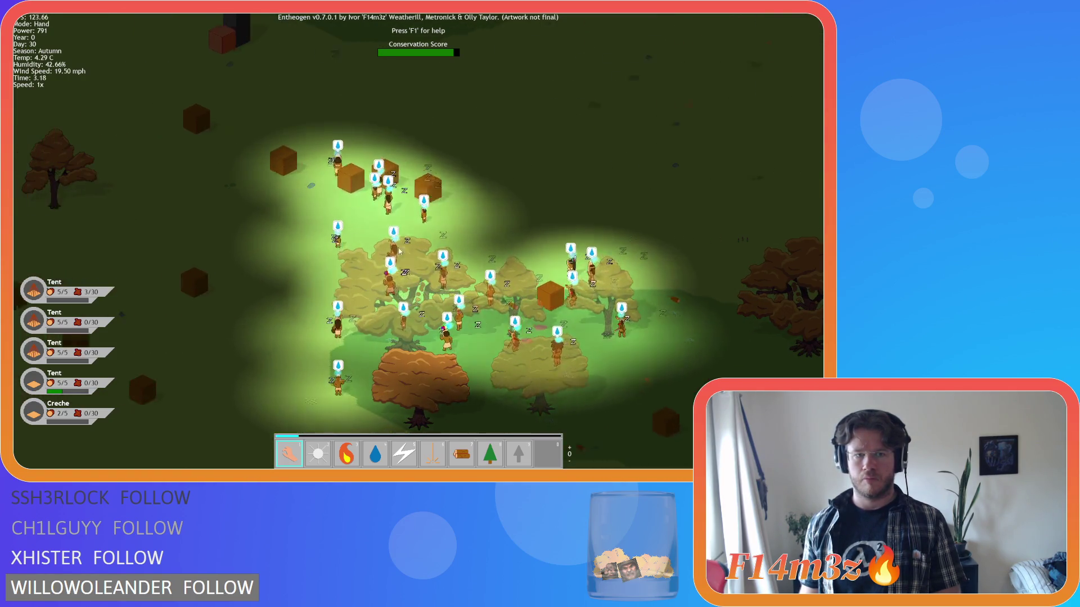
- Pan across the map after the villager column, briefly speeding the game to 8x then back to 1x
{"action": "key", "text": "a"}
{"action": "scroll", "scroll_direction": "down", "scroll_amount": 3}
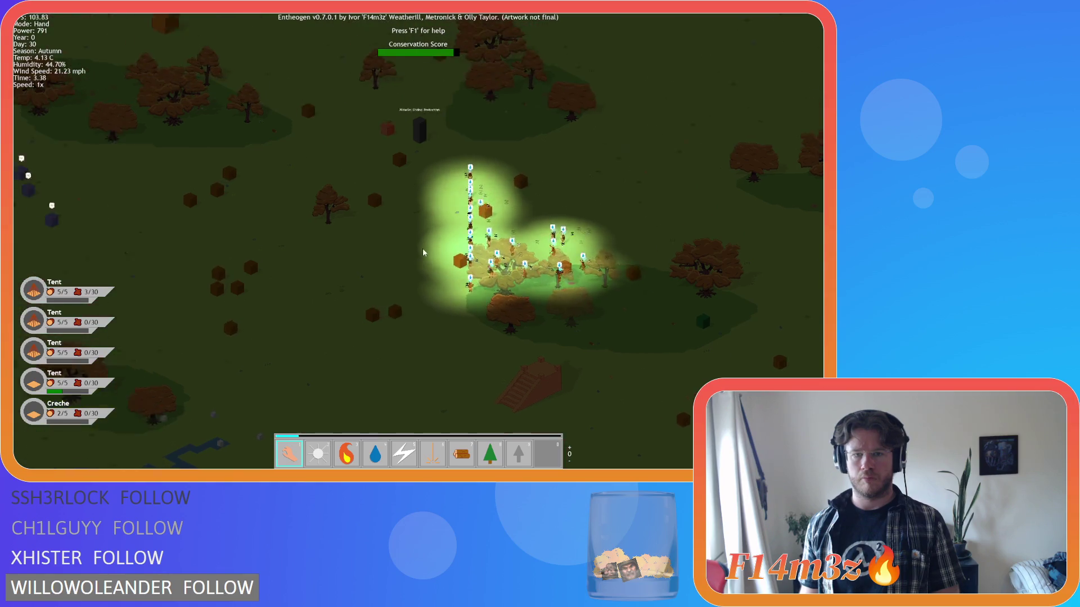
{"action": "scroll", "scroll_direction": "up", "scroll_amount": 3}
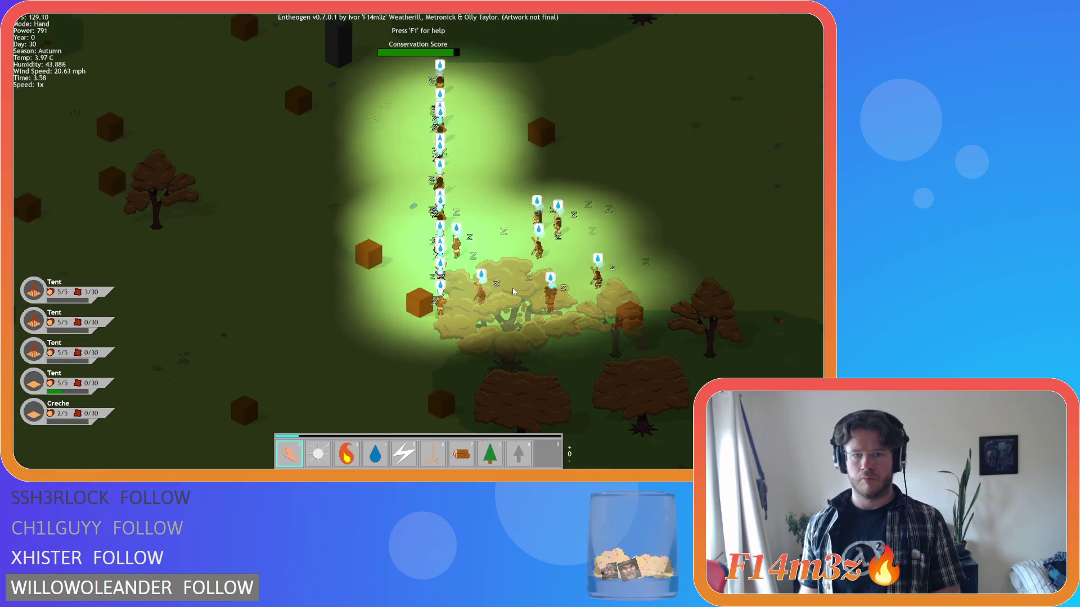
{"action": "key", "text": "a"}
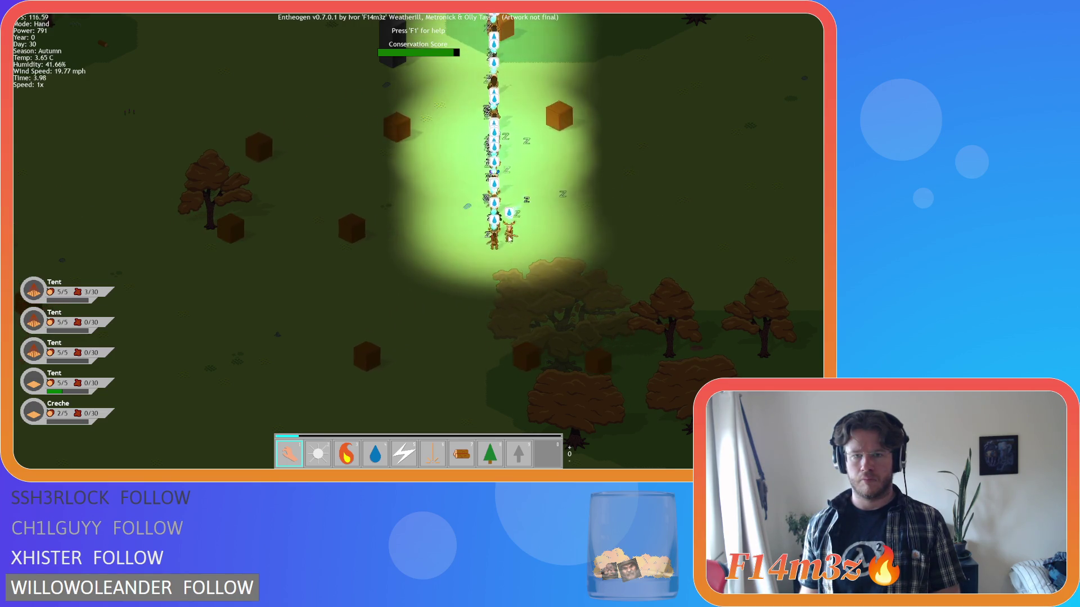
{"action": "scroll", "scroll_direction": "down", "scroll_amount": 3}
{"action": "key", "text": "w"}
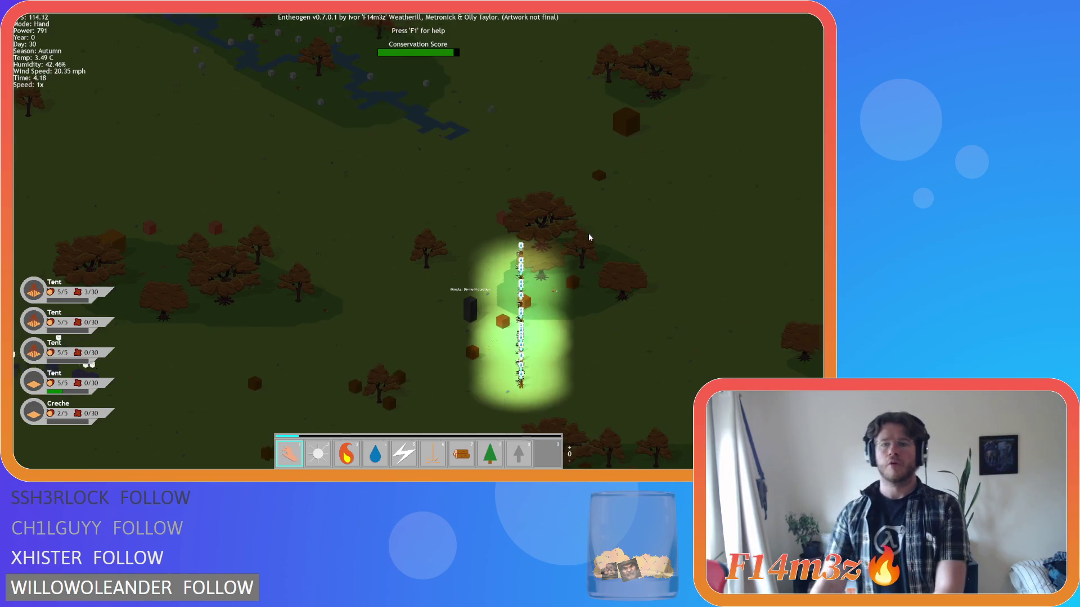
{"action": "key", "text": "plus"}
{"action": "key", "text": "plus"}
{"action": "key", "text": "plus"}
{"action": "key", "text": "w"}
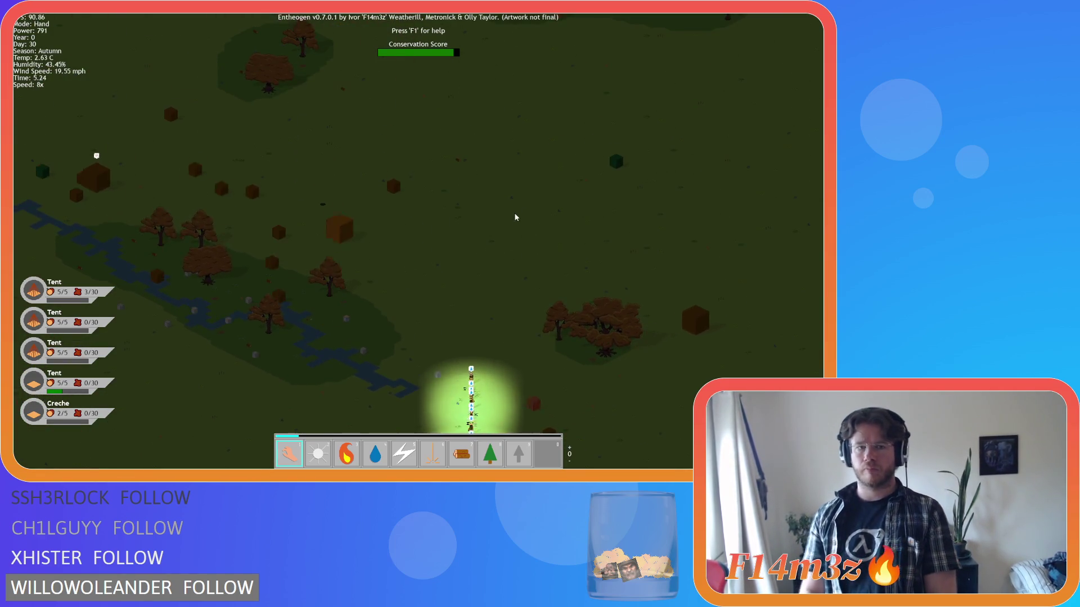
{"action": "key", "text": "w"}
{"action": "key", "text": "minus"}
{"action": "key", "text": "minus"}
{"action": "key", "text": "minus"}
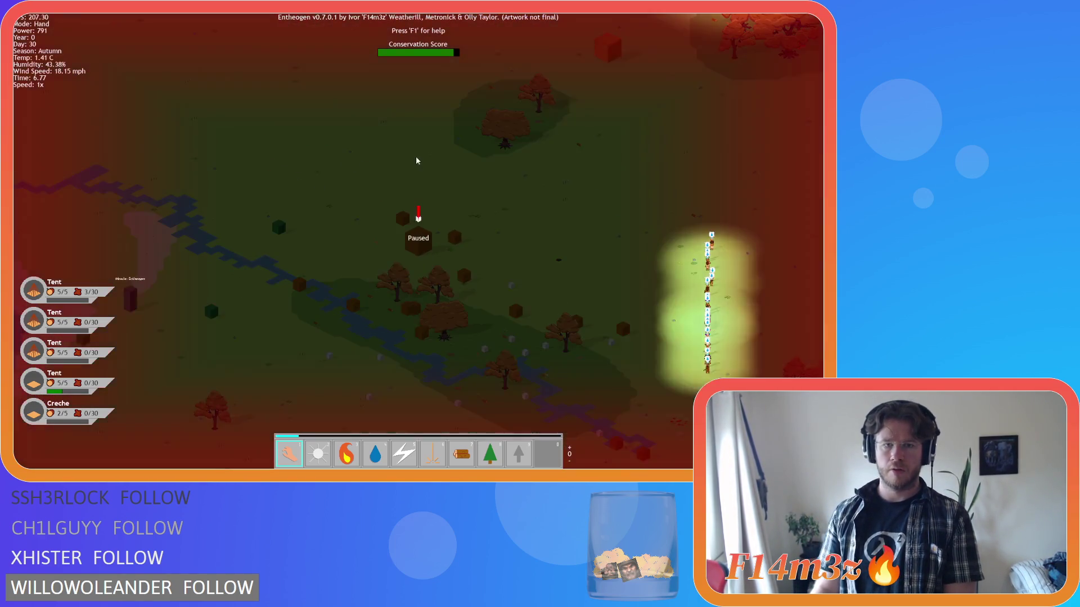
{"action": "key", "text": "s"}
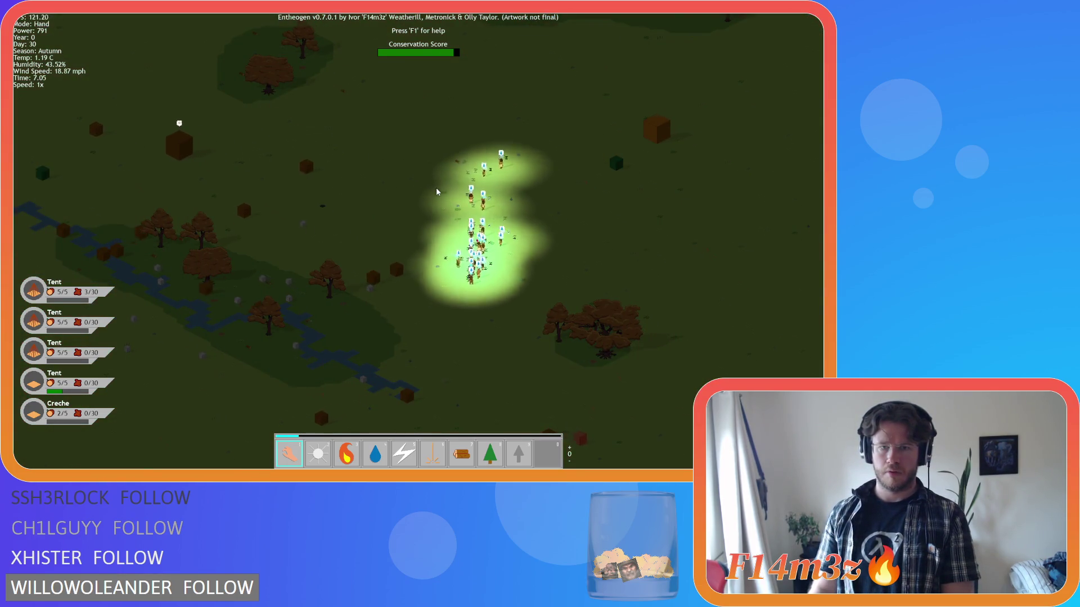
- Pan and zoom to frame the shrine and its blue portal up close
{"action": "key", "text": "w"}
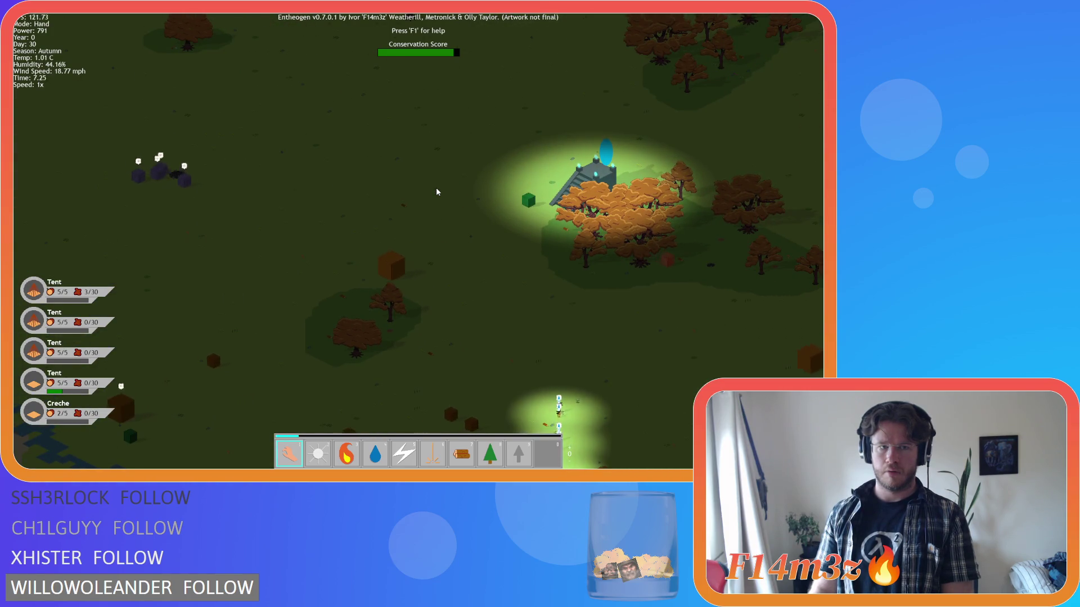
{"action": "key", "text": "s"}
{"action": "key", "text": "w"}
{"action": "scroll", "scroll_direction": "down", "scroll_amount": 3}
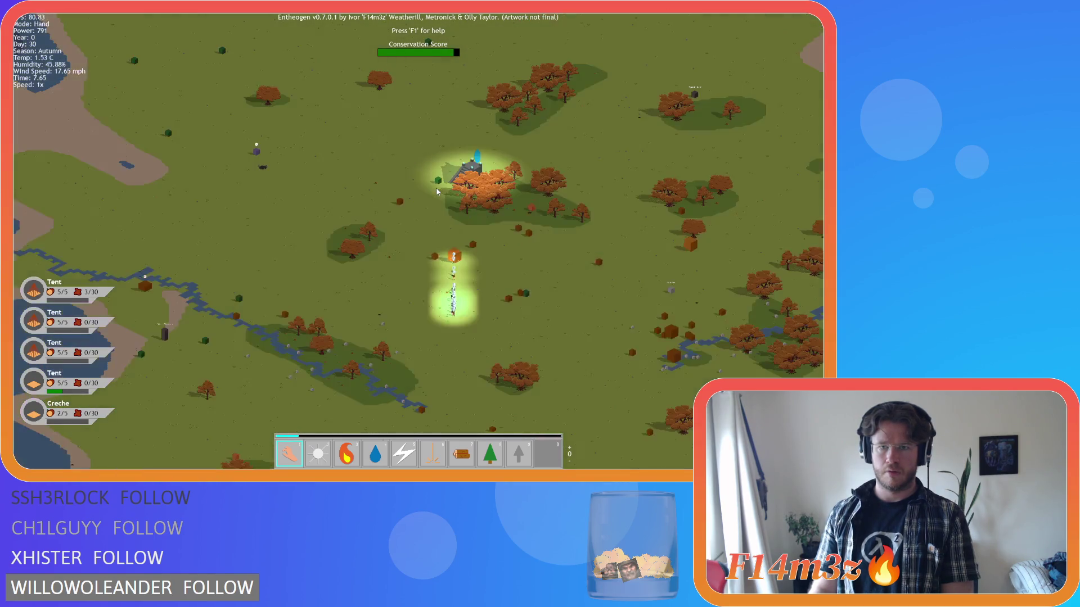
{"action": "scroll", "scroll_direction": "up", "scroll_amount": 3}
{"action": "key", "text": "d"}
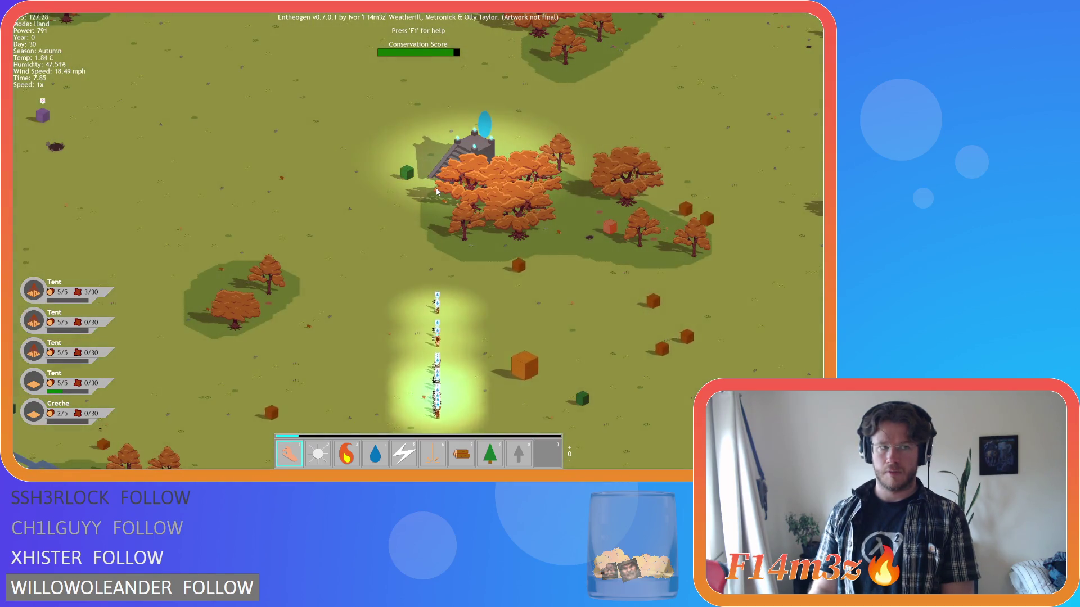
{"action": "scroll", "scroll_direction": "up", "scroll_amount": 3}
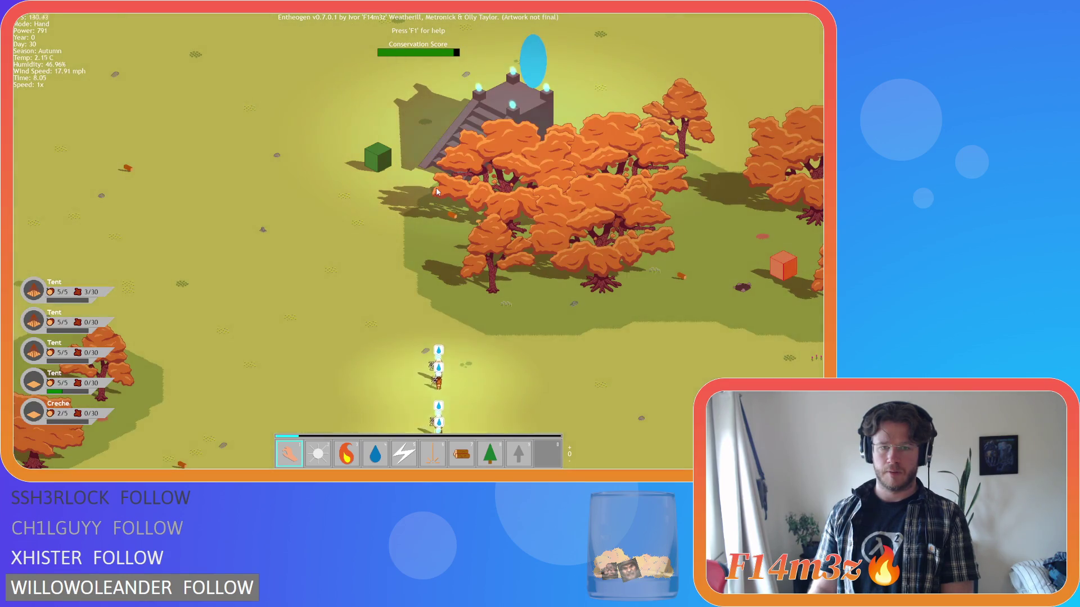
{"action": "key", "text": "a"}
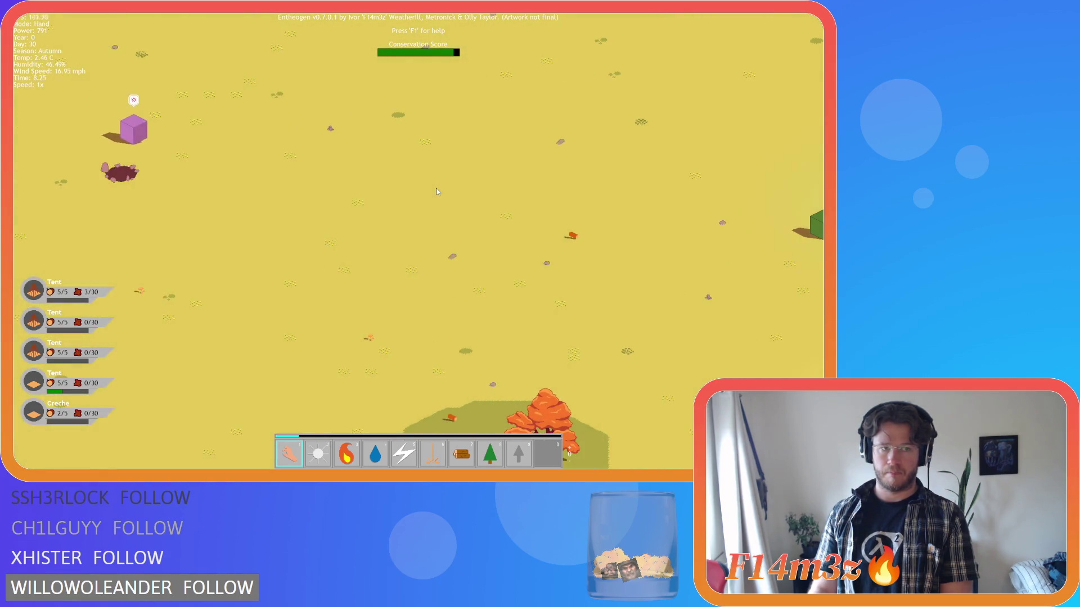
{"action": "key", "text": "d"}
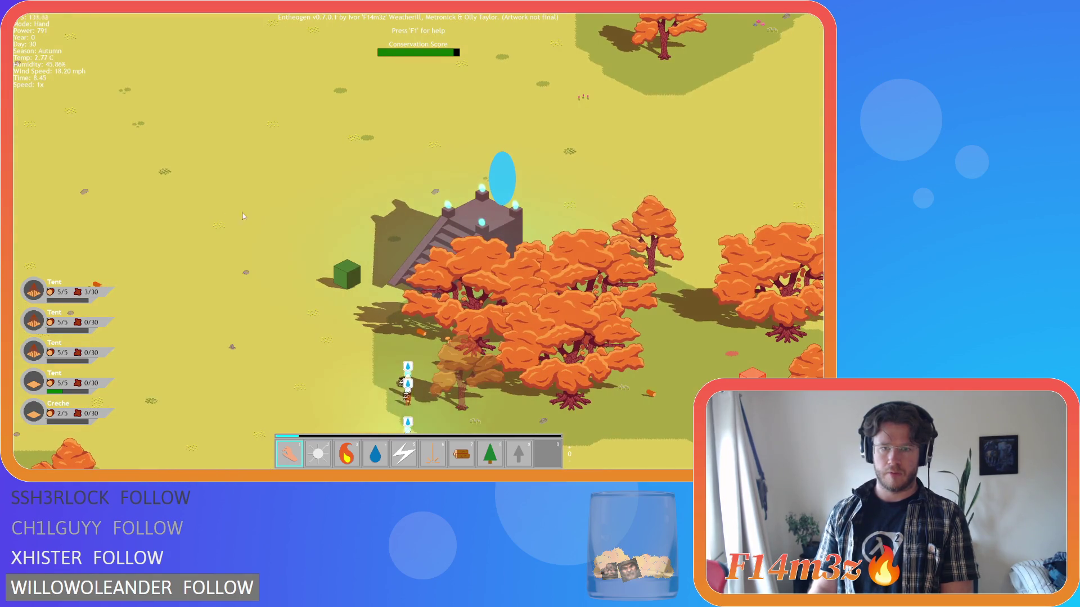
{"action": "scroll", "scroll_direction": "up", "scroll_amount": 3}
{"action": "key", "text": "d"}
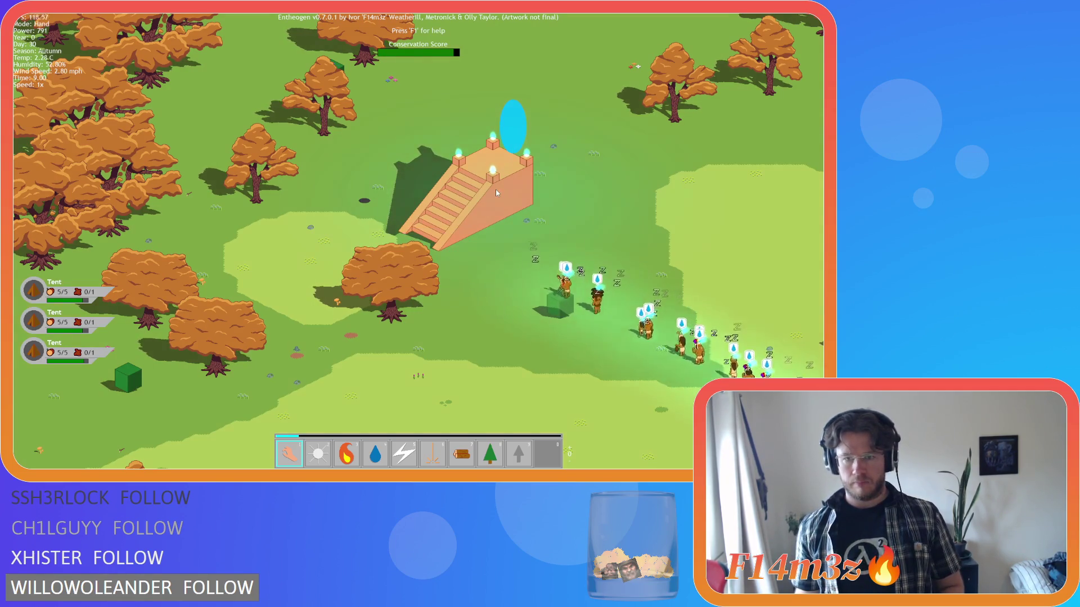
- Pan after the villagers toward the lake and back, centring on the shrine and zooming in
{"action": "key", "text": "d"}
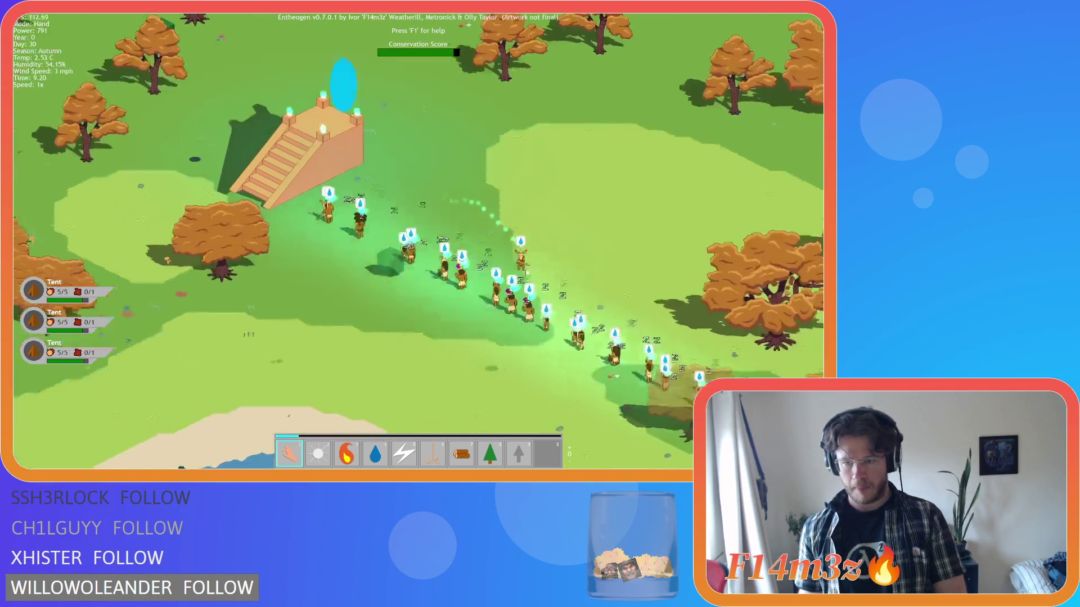
{"action": "key", "text": "s"}
{"action": "key", "text": "a"}
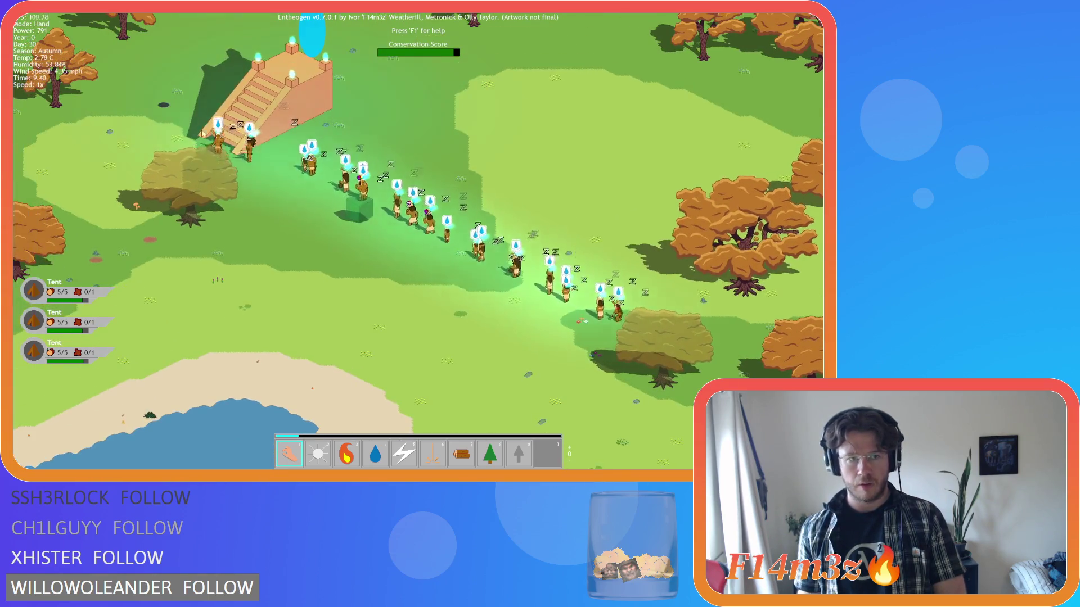
{"action": "key", "text": "w"}
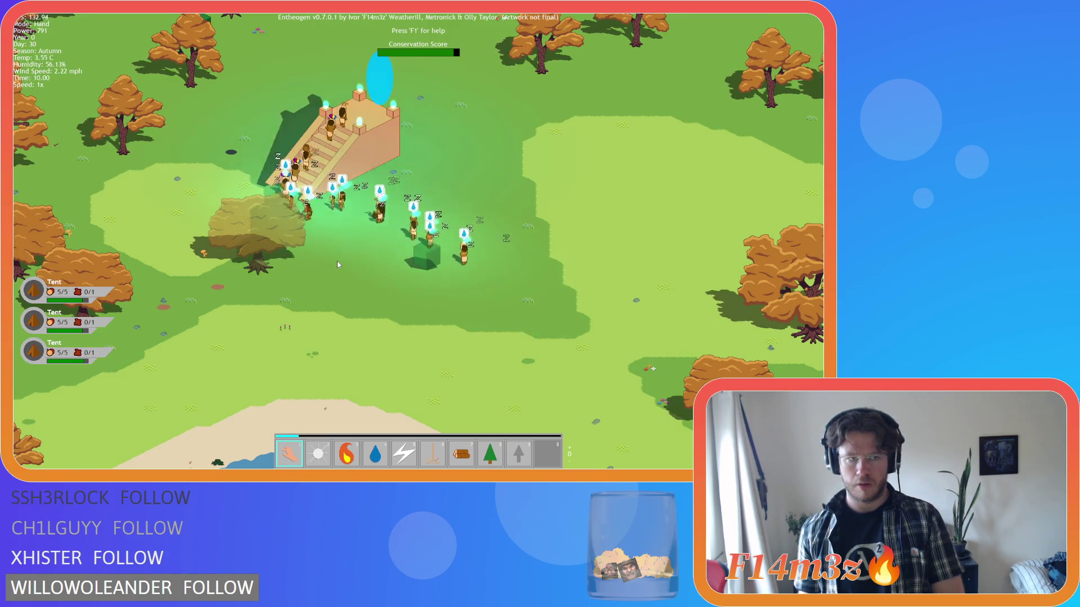
{"action": "key", "text": "s"}
{"action": "key", "text": "w"}
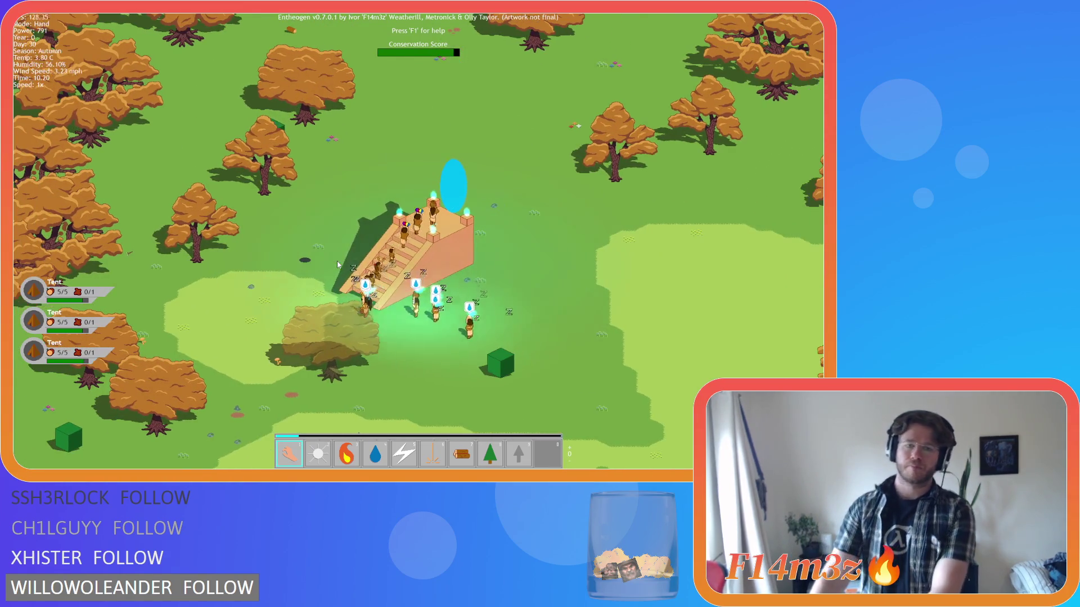
{"action": "scroll", "scroll_direction": "up", "scroll_amount": 3}
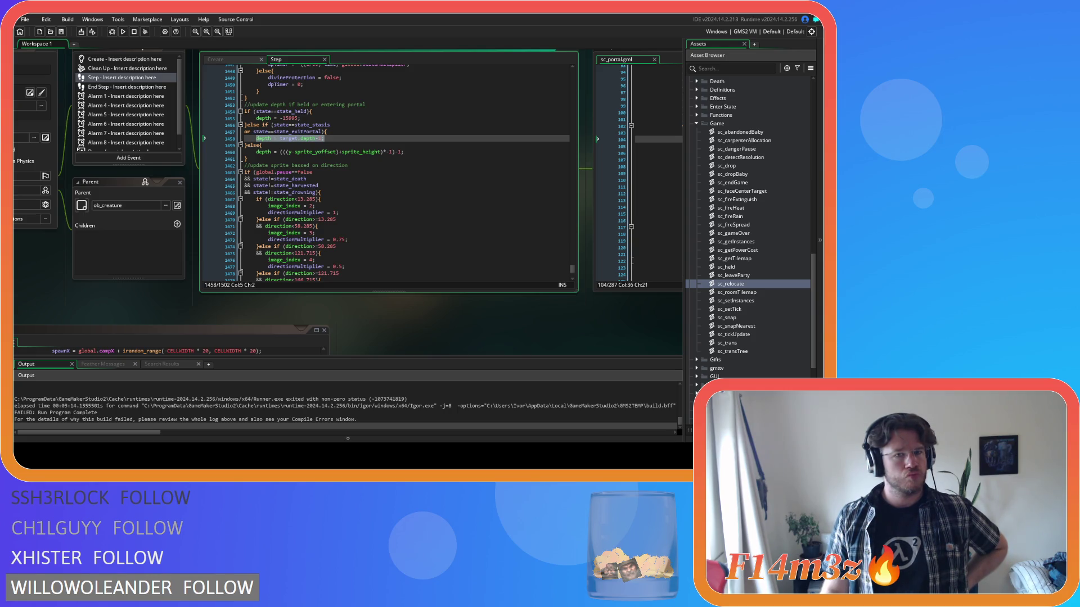
- Wrap the state_stasis/state_exitPortal depth condition in parentheses, moving the opening brace to its own line
{"action": "left_click", "coordinate": [319, 131]}
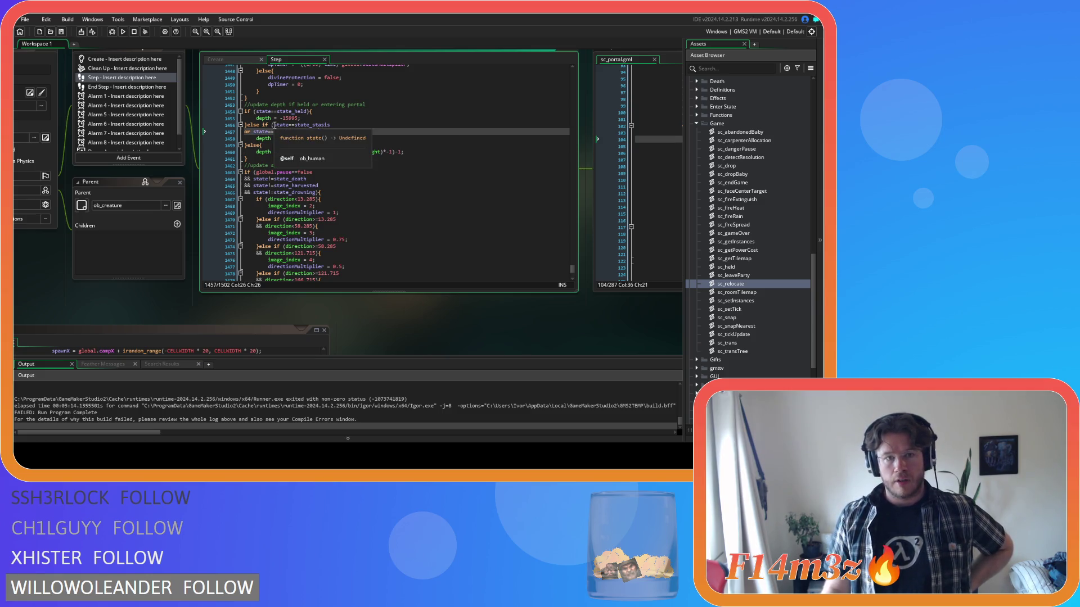
{"action": "left_click", "coordinate": [275, 125]}
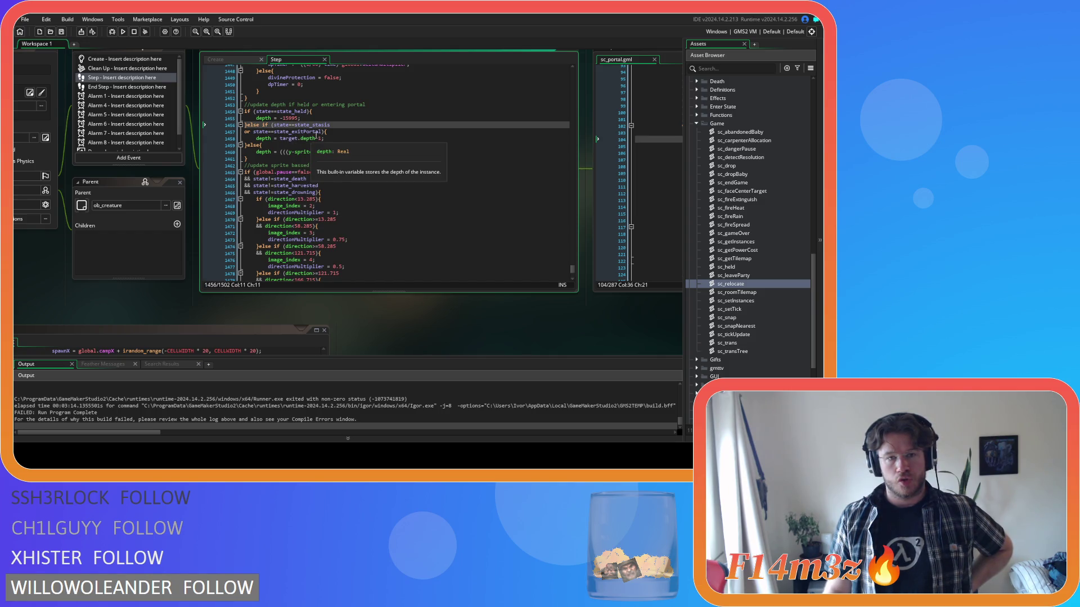
{"action": "left_click", "coordinate": [323, 132]}
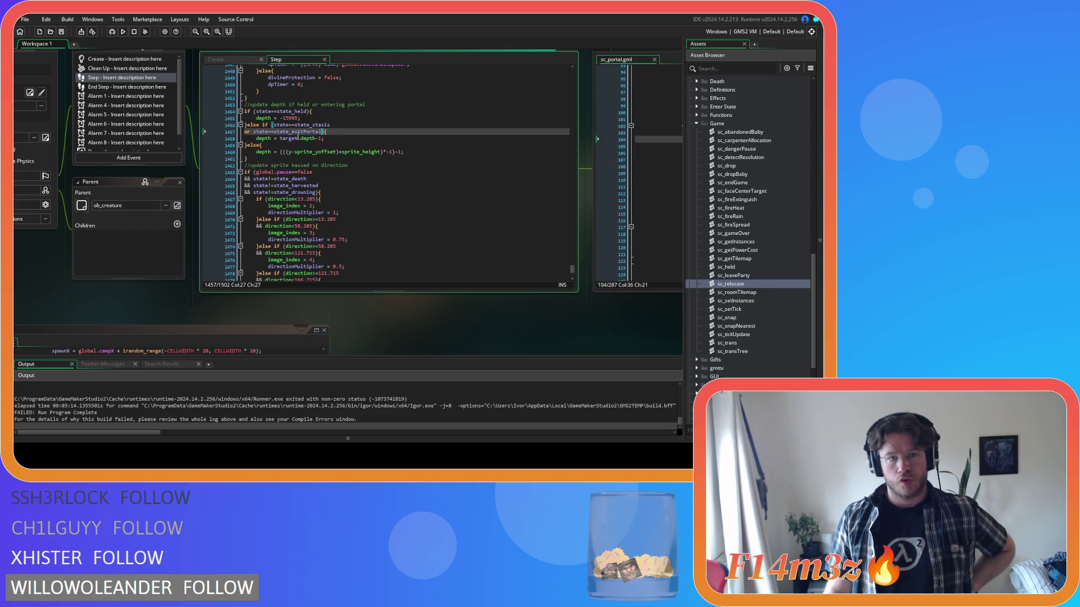
{"action": "left_click", "coordinate": [273, 124]}
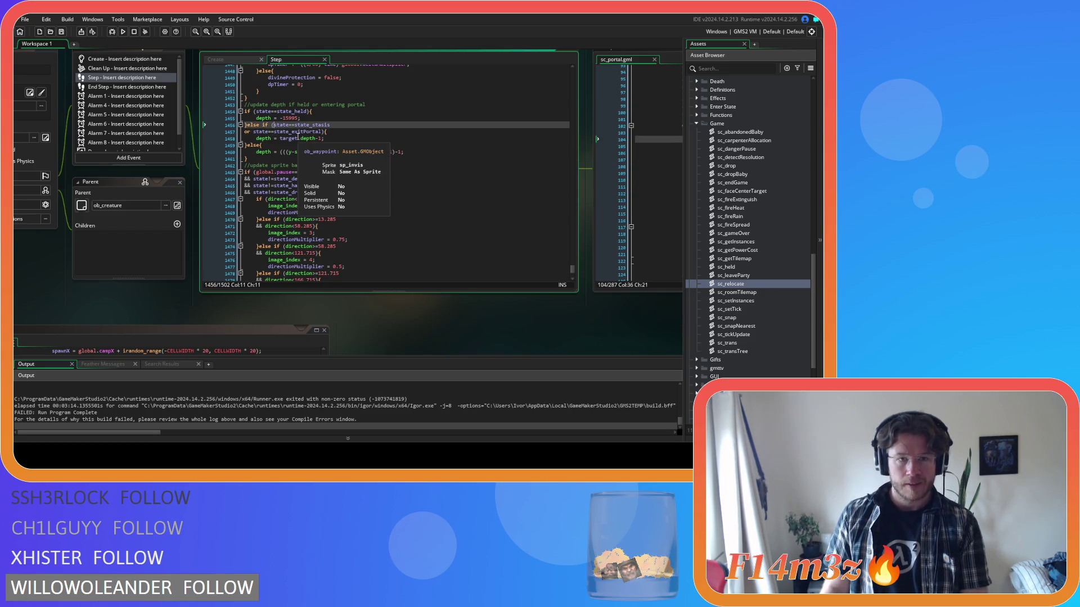
{"action": "type", "text": "("}
{"action": "left_click", "coordinate": [323, 132]}
{"action": "type", "text": ")"}
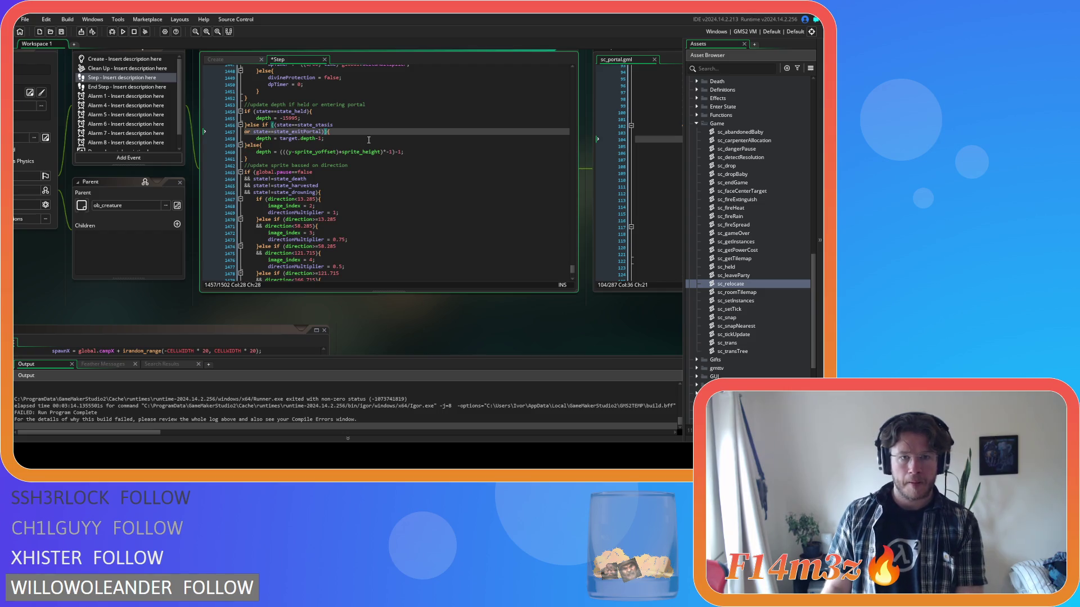
{"action": "key", "text": "BackSpace"}
{"action": "key", "text": "Return"}
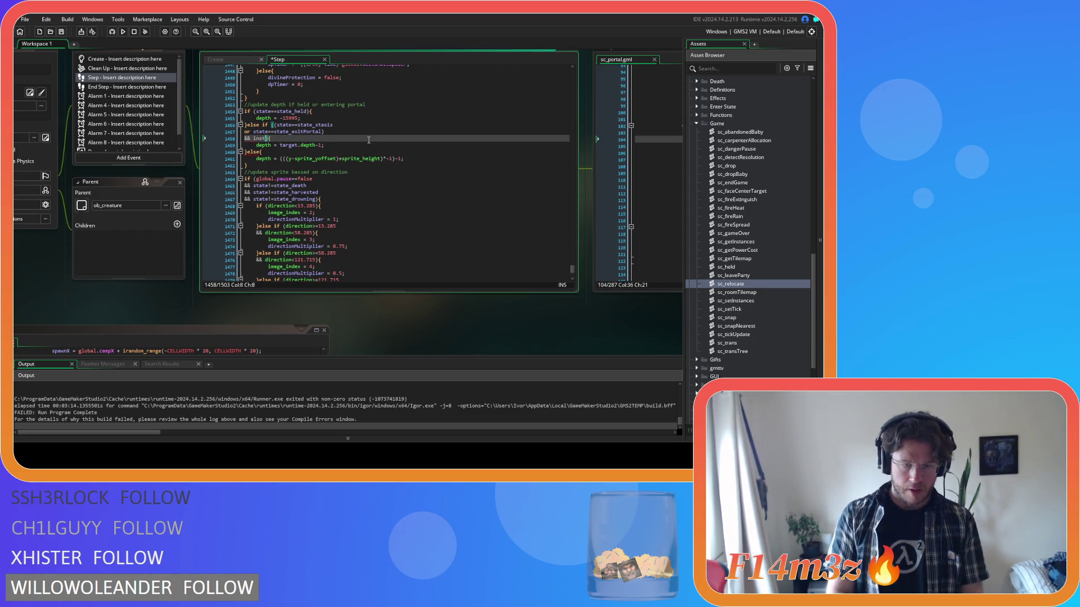
- Add && instance_exists(target) to the condition and rebuild the game with F5
{"action": "type", "text": "ance_ex"}
{"action": "key", "text": "Return"}
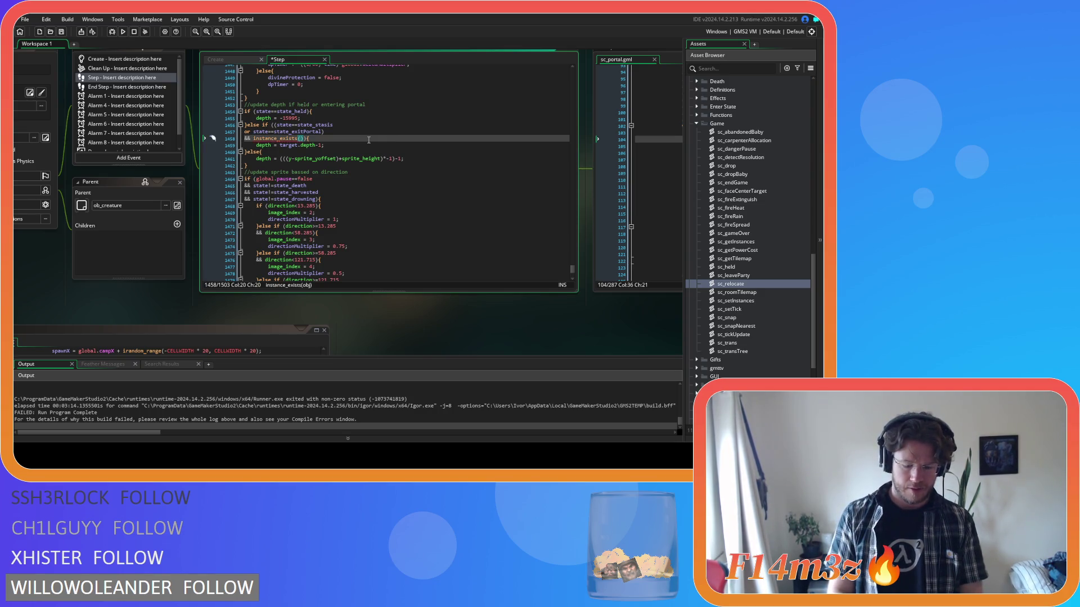
{"action": "type", "text": "get"}
{"action": "type", "text": ")"}
{"action": "key", "text": "F5"}
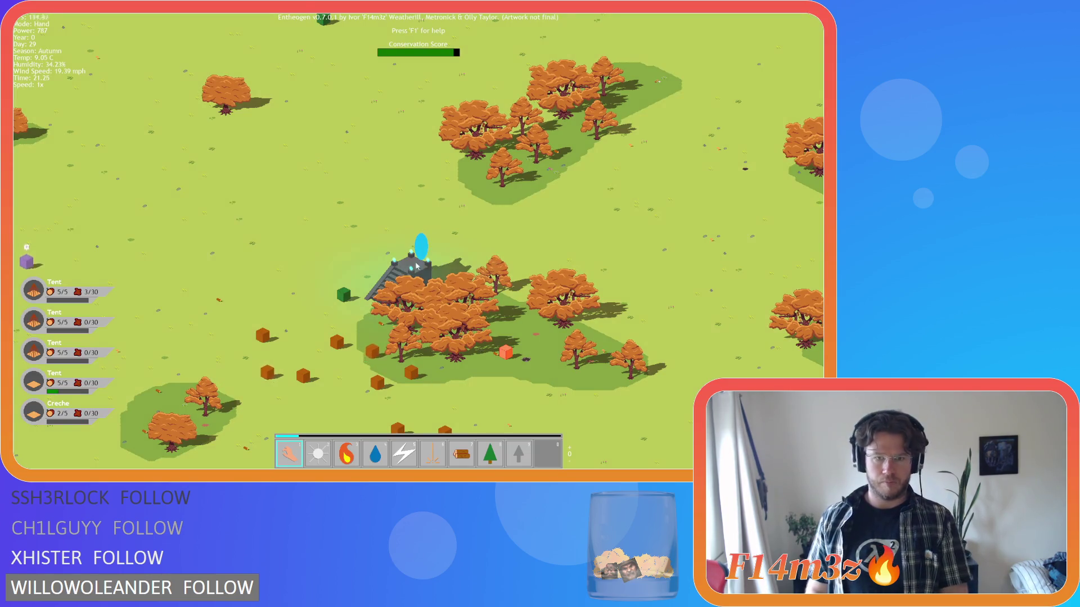
- Speed the game to 8x and follow the marching villagers north to the temple
{"action": "scroll", "scroll_direction": "down", "scroll_amount": 3}
{"action": "scroll", "scroll_direction": "up", "scroll_amount": 3}
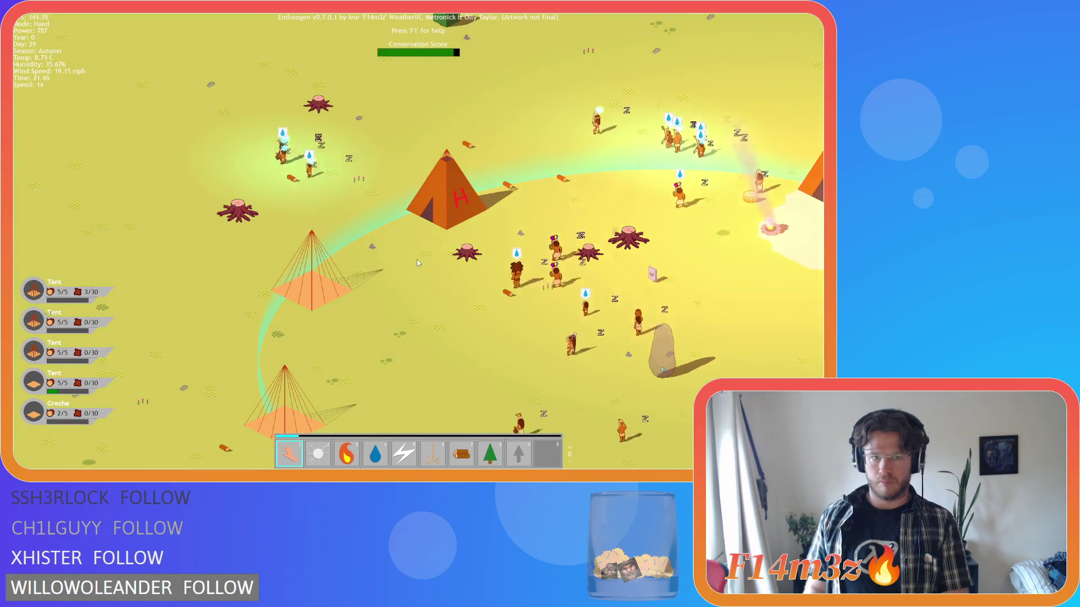
{"action": "scroll", "scroll_direction": "down", "scroll_amount": 3}
{"action": "key", "text": "w"}
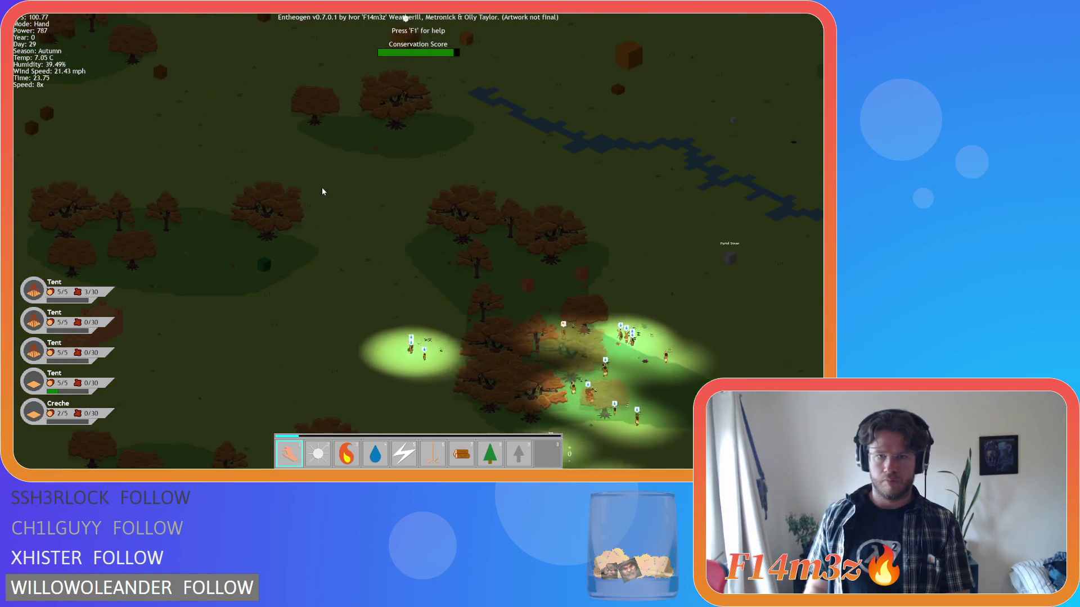
{"action": "key", "text": "d"}
{"action": "key", "text": "space"}
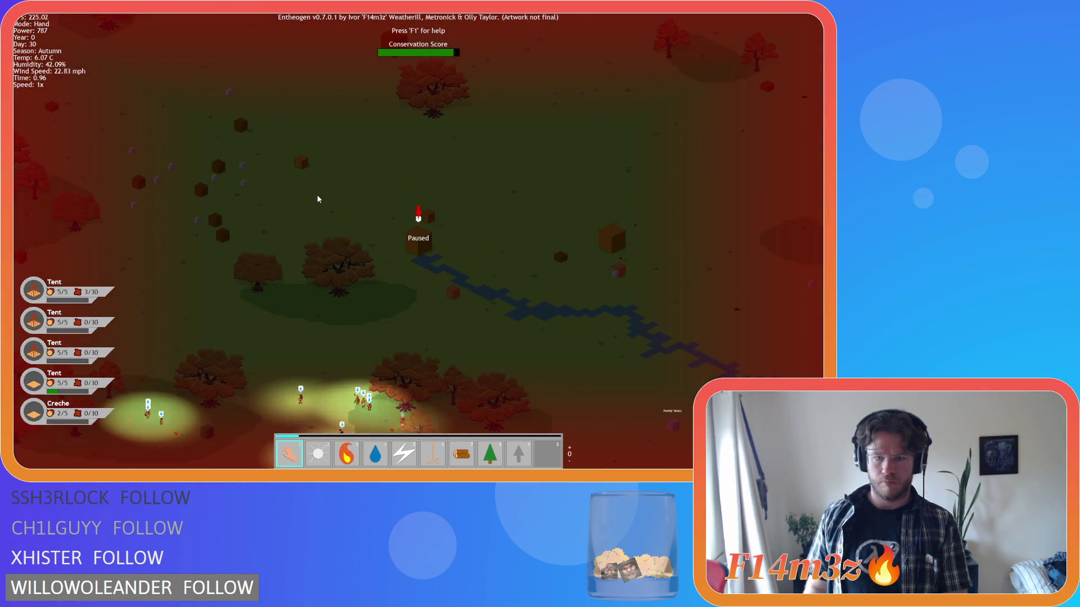
{"action": "key", "text": "s"}
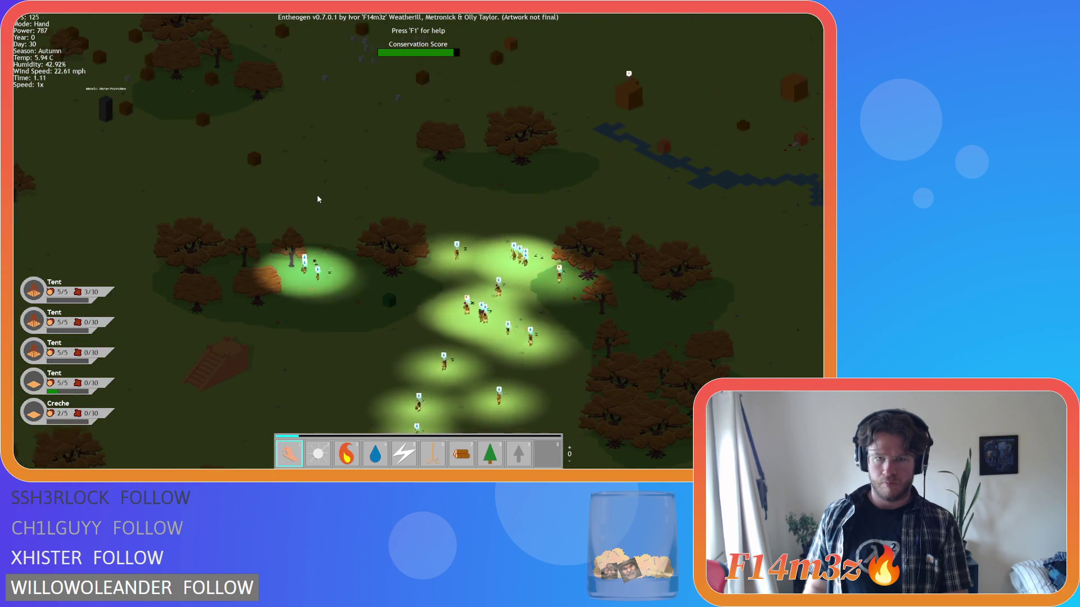
{"action": "key", "text": "space"}
{"action": "key", "text": "w"}
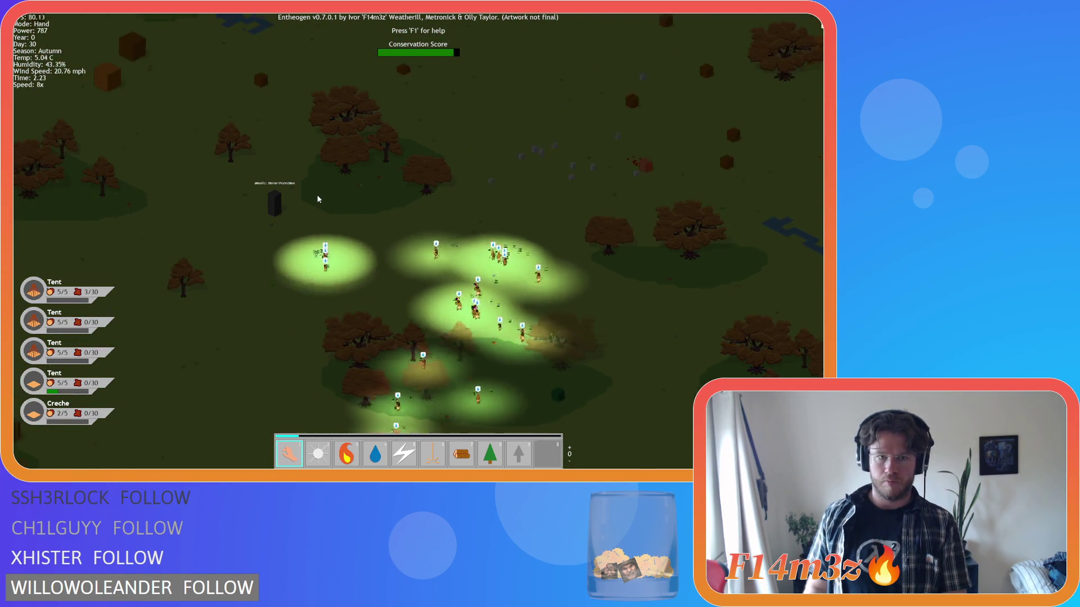
{"action": "key", "text": "w"}
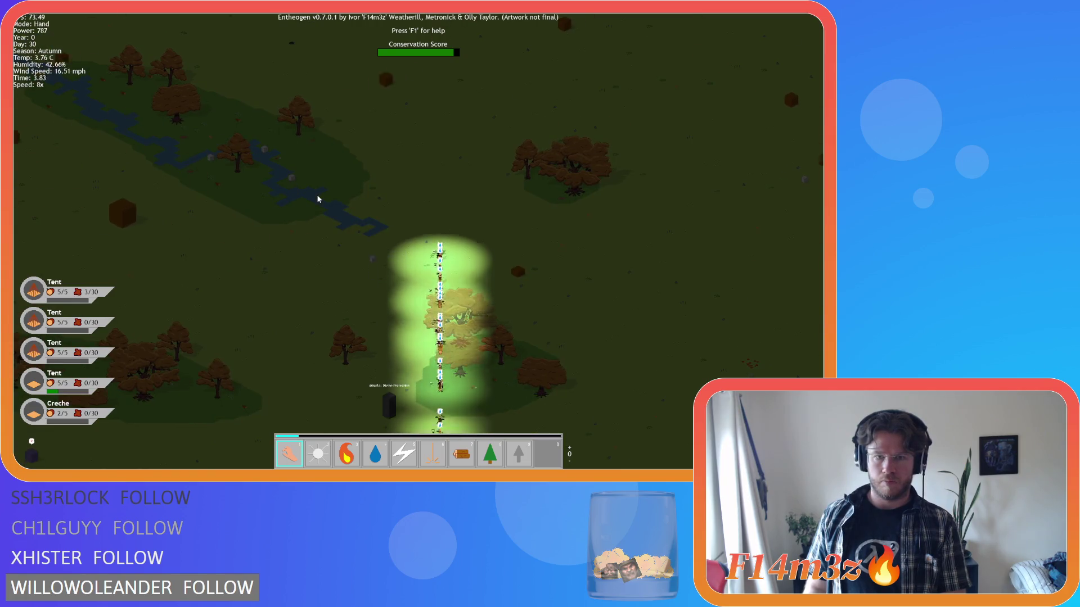
{"action": "key", "text": "w"}
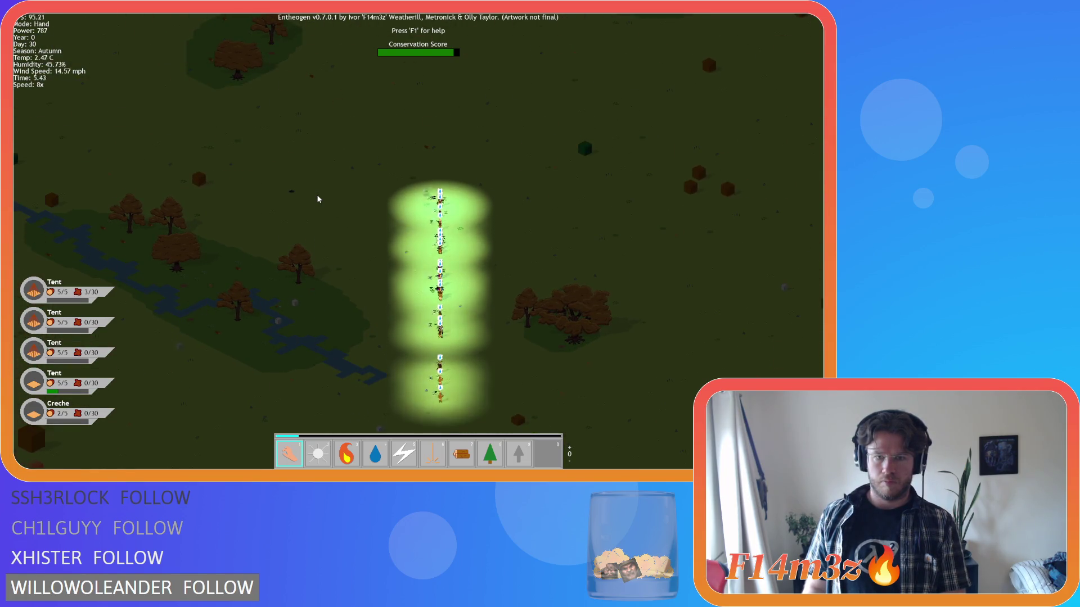
{"action": "key", "text": "w"}
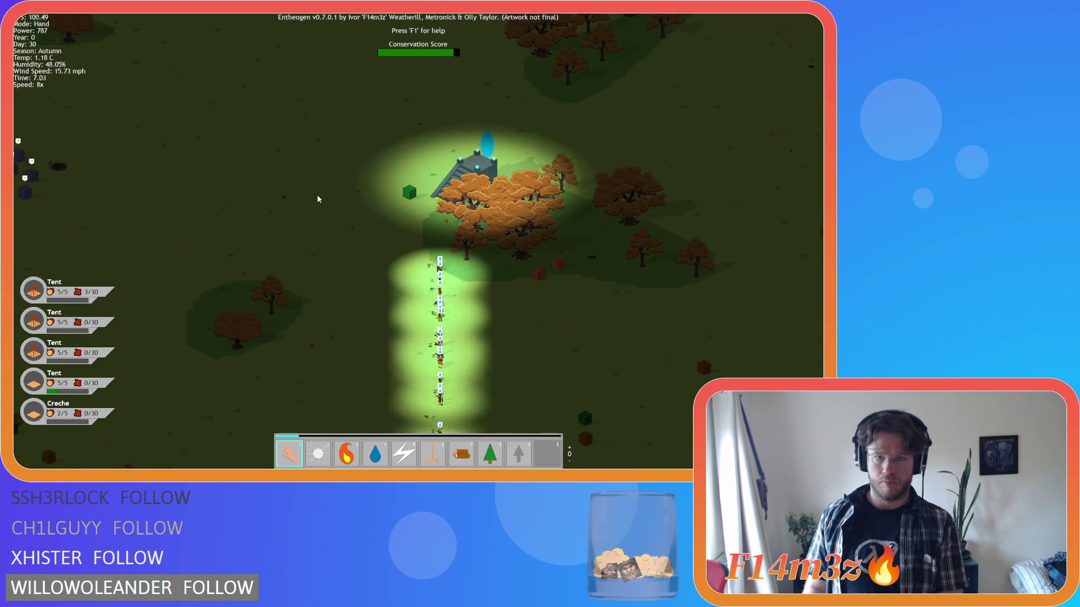
{"action": "scroll", "scroll_direction": "up", "scroll_amount": 3}
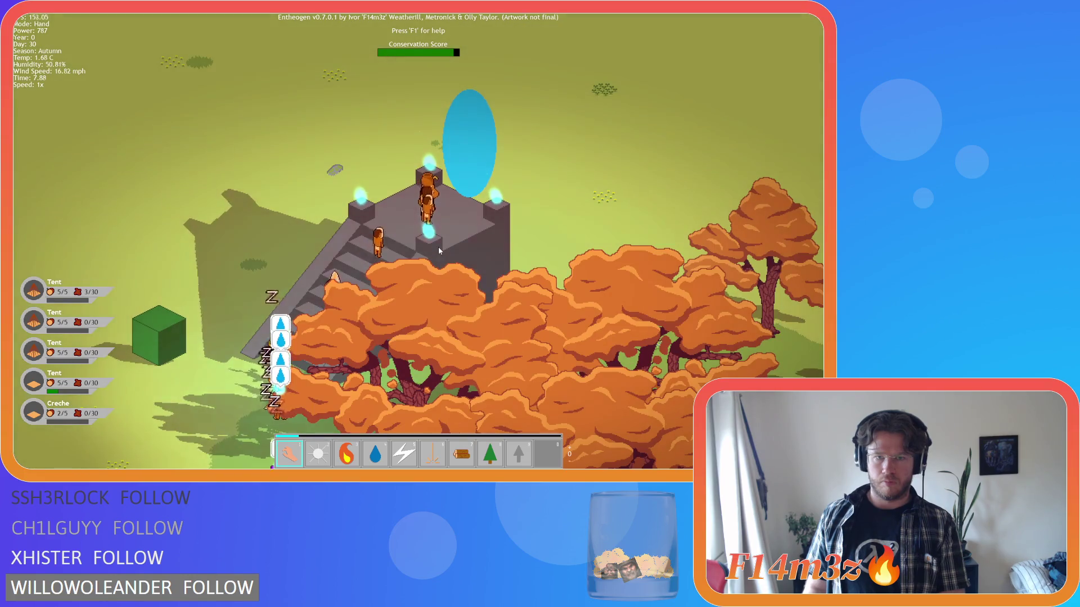
{"action": "scroll", "scroll_direction": "up", "scroll_amount": 3}
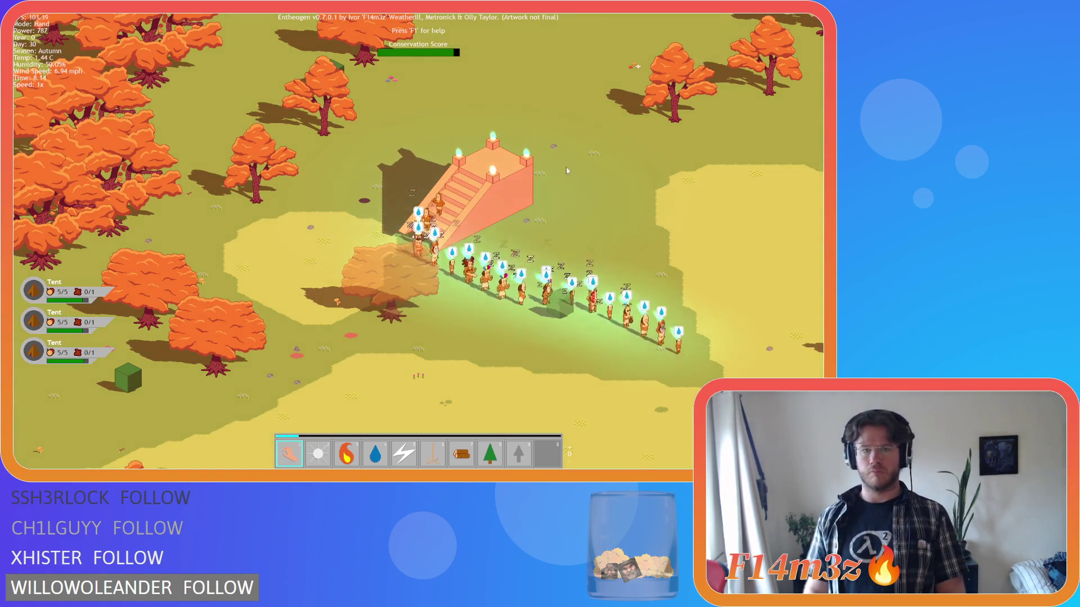
- Agree at the temple to advance to the next level, then quit to the title screen
{"action": "left_click", "coordinate": [480, 208]}
{"action": "key", "text": "y"}
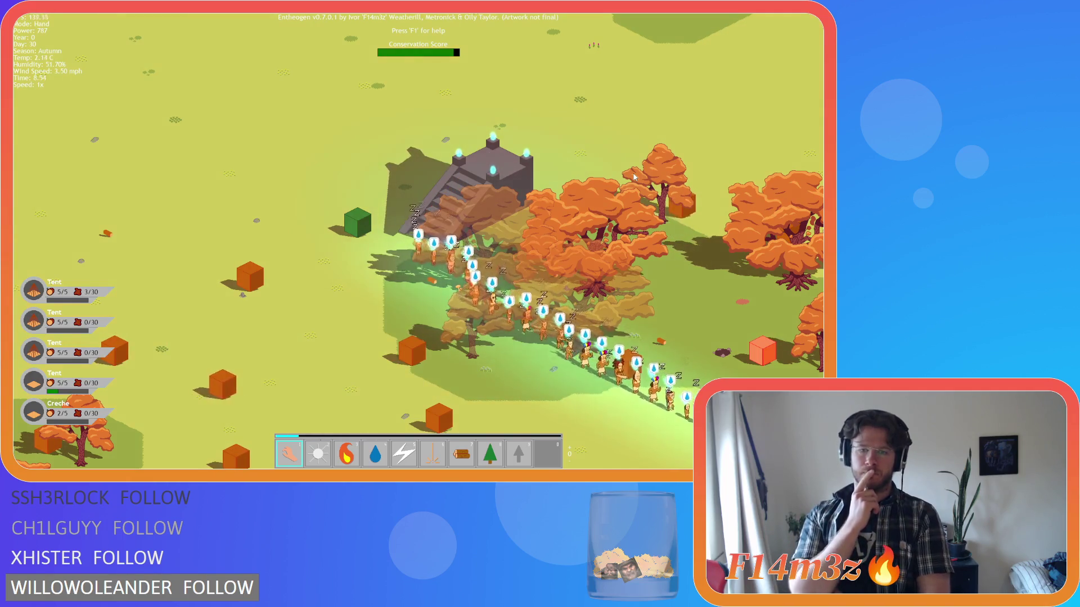
{"action": "key", "text": "Escape"}
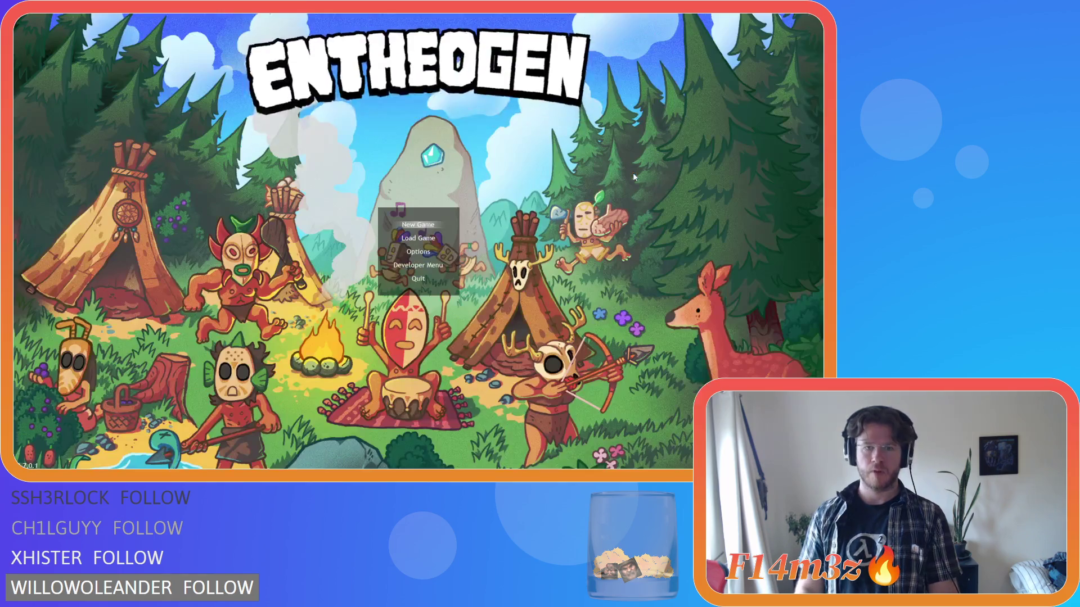
- Close all open editor windows and collapse the Game and Objects folders in the Asset Browser
{"action": "right_click", "coordinate": [134, 305]}
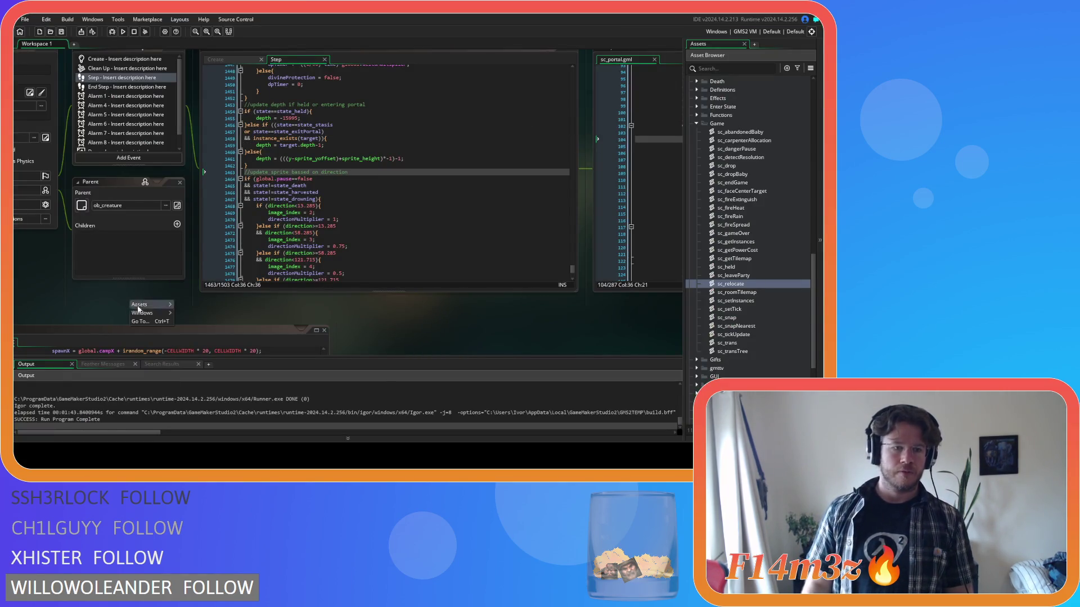
{"action": "mouse_move", "coordinate": [152, 313]}
{"action": "left_click", "coordinate": [236, 357]}
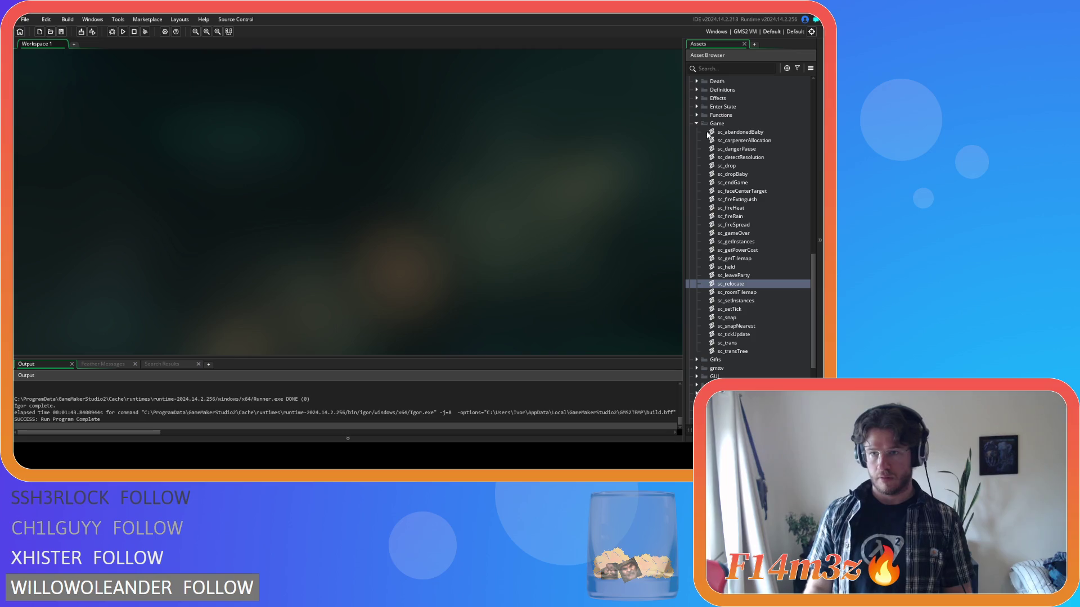
{"action": "left_click", "coordinate": [697, 123]}
{"action": "scroll", "scroll_direction": "up", "scroll_amount": 3}
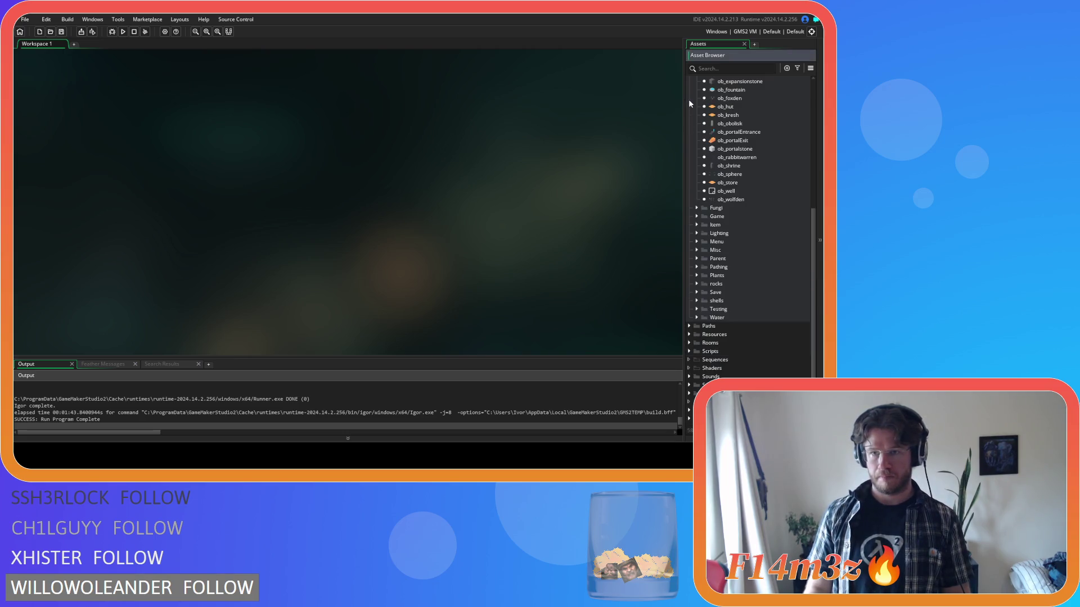
{"action": "left_click", "coordinate": [697, 130]}
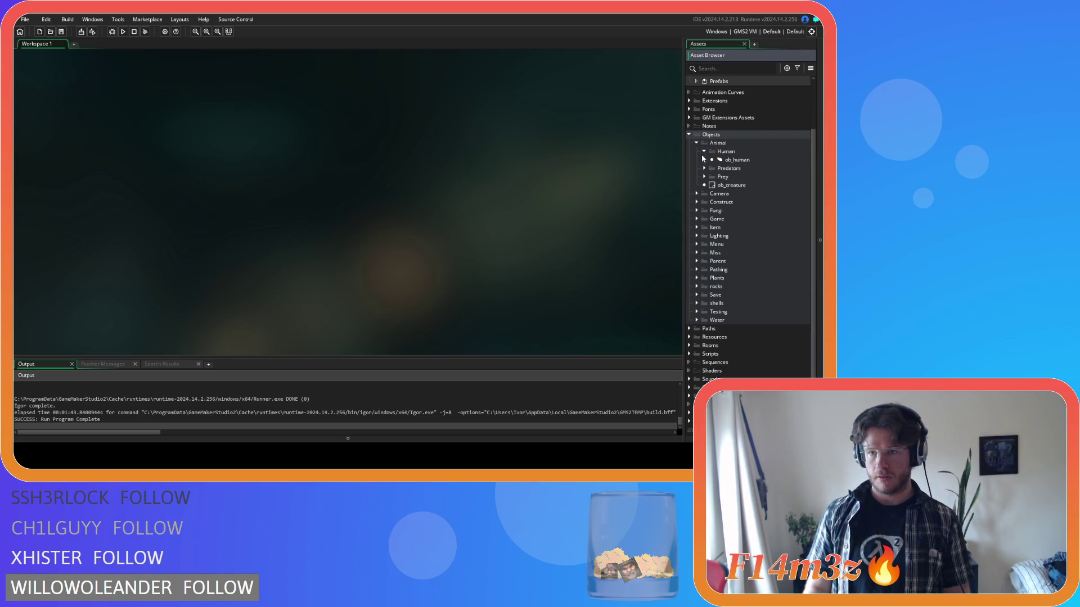
{"action": "scroll", "scroll_direction": "up", "scroll_amount": 3}
{"action": "left_click", "coordinate": [688, 192]}
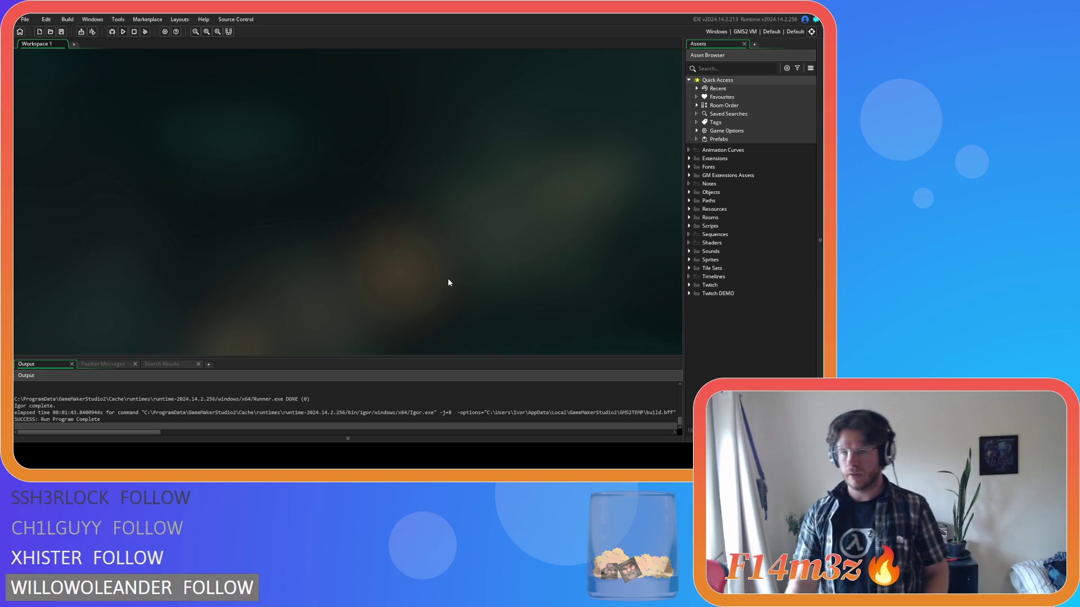
- Expand Scripts › Spawn and open the sc_spawnPlants script
{"action": "left_click", "coordinate": [689, 192]}
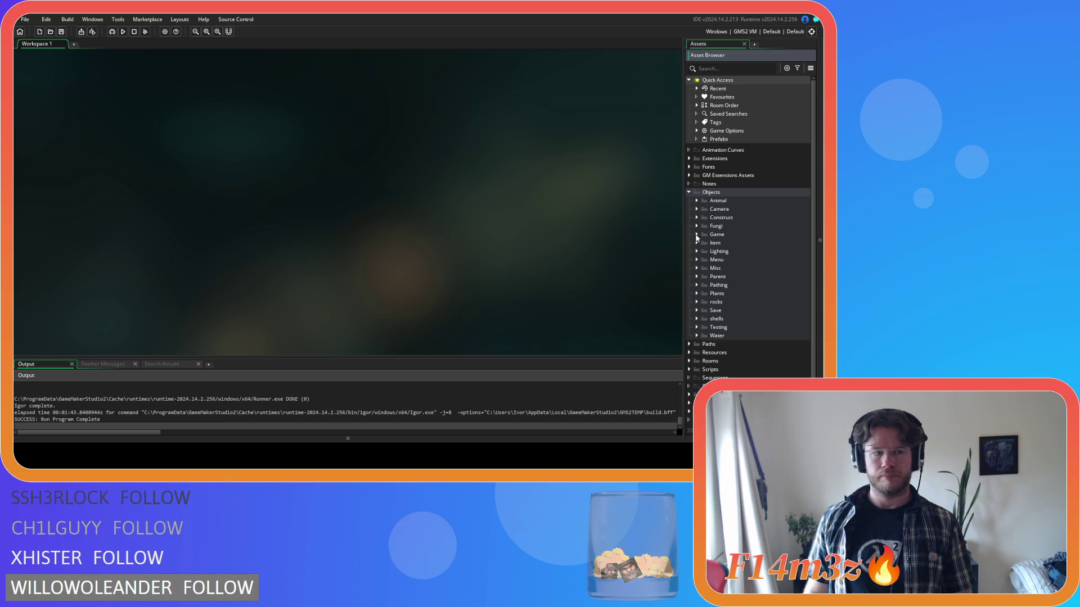
{"action": "left_click", "coordinate": [688, 192]}
{"action": "left_click", "coordinate": [689, 226]}
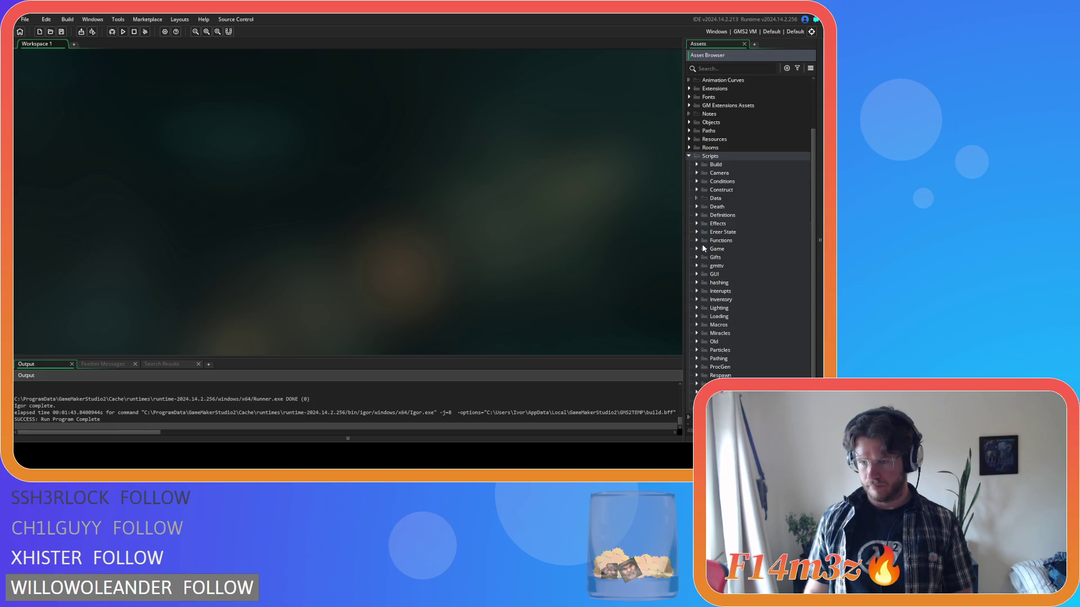
{"action": "scroll", "scroll_direction": "down", "scroll_amount": 3}
{"action": "left_click", "coordinate": [696, 335]}
{"action": "scroll", "scroll_direction": "down", "scroll_amount": 3}
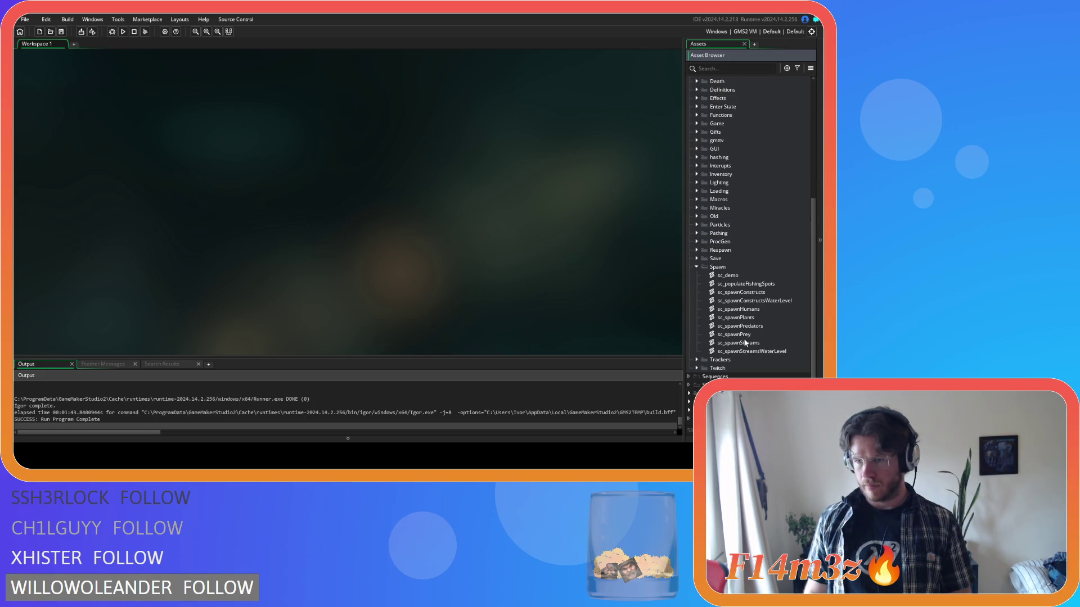
{"action": "double_click", "coordinate": [761, 318]}
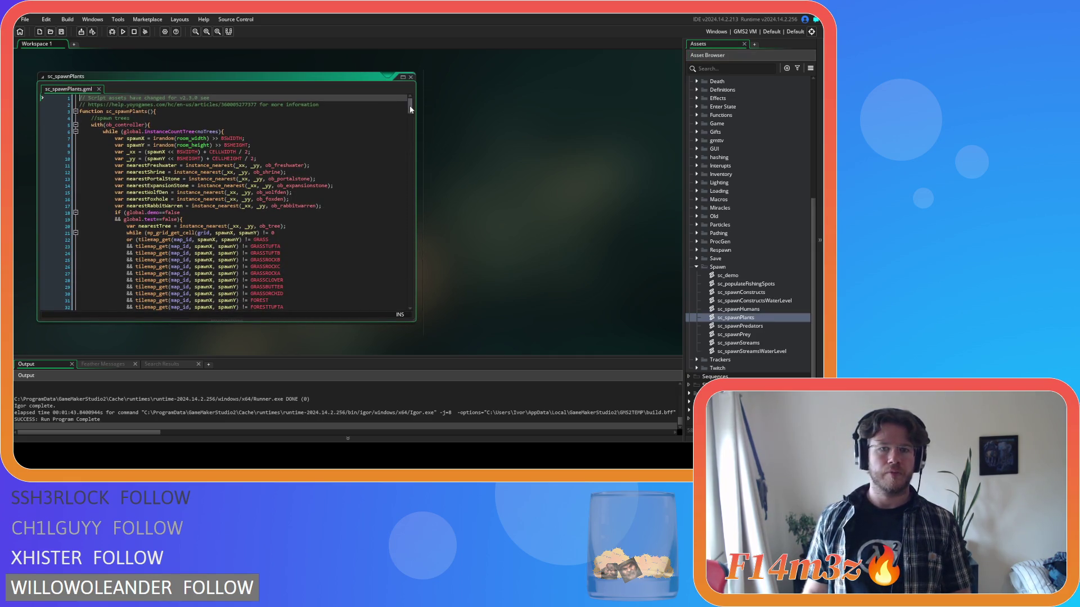
- Copy the FORESTPINECONE tile exclusion into a new != EARTH condition in the tree-spawn loop
{"action": "left_click_drag", "start_coordinate": [410, 109], "coordinate": [410, 117]}
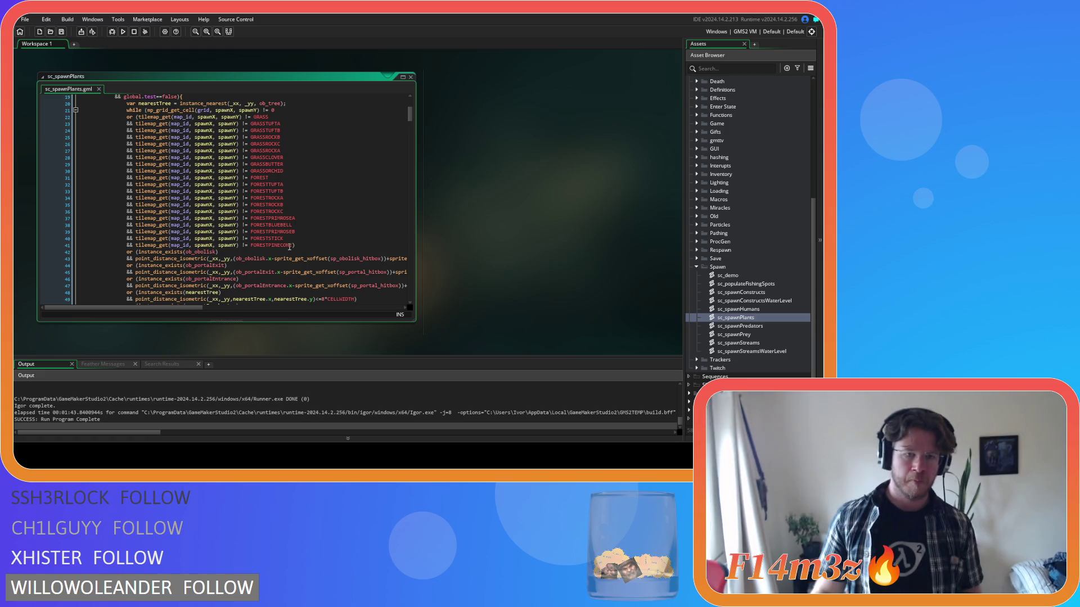
{"action": "left_click", "coordinate": [292, 246]}
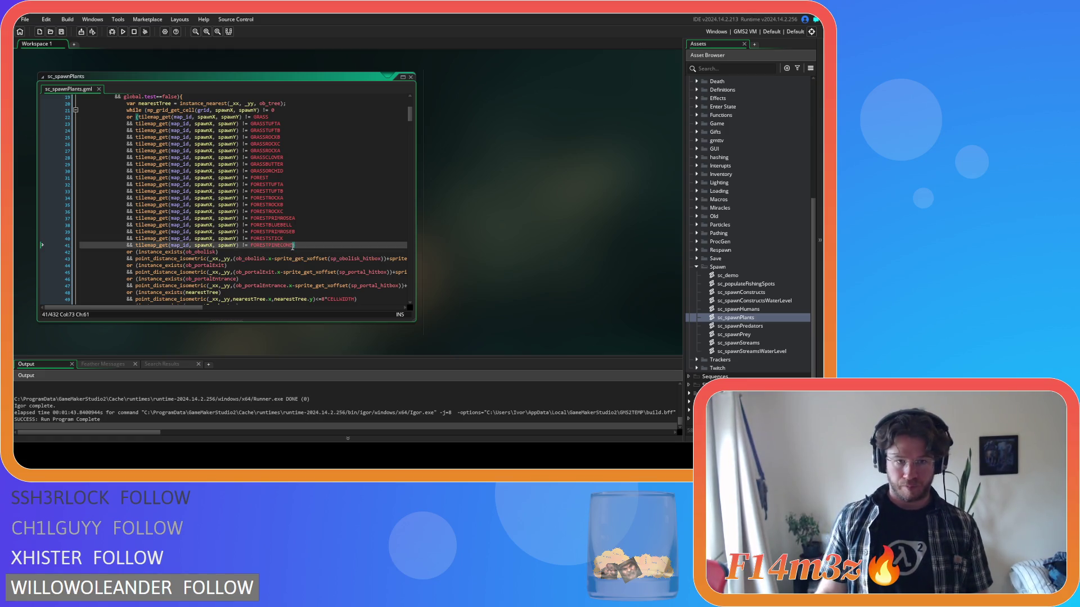
{"action": "left_click_drag", "start_coordinate": [292, 245], "coordinate": [128, 246]}
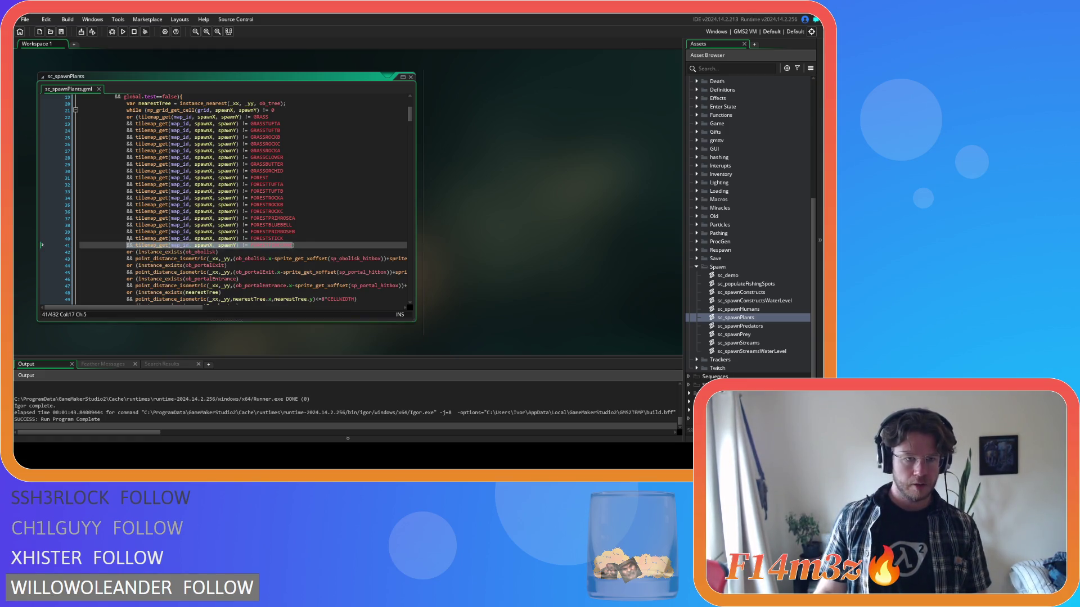
{"action": "left_click", "coordinate": [328, 247]}
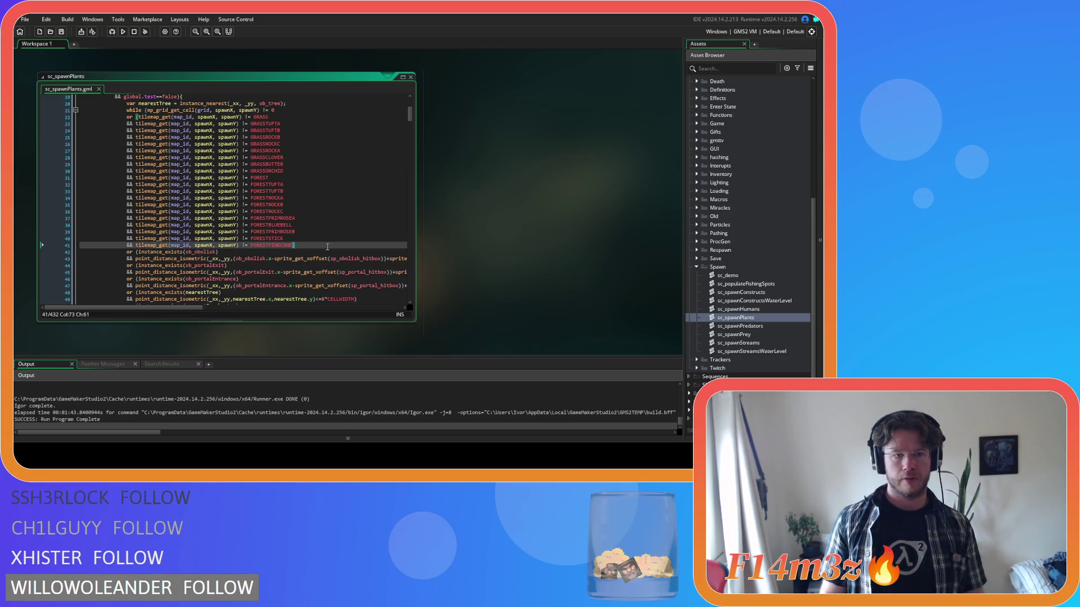
{"action": "key", "text": "Return"}
{"action": "type", "text": "&& tilemap_get(map_id, spawnX, spawnY) != FORESTPINECONE"}
{"action": "key", "text": "BackSpace"}
{"action": "key", "text": "BackSpace"}
{"action": "key", "text": "BackSpace"}
{"action": "key", "text": "BackSpace"}
{"action": "key", "text": "BackSpace"}
{"action": "key", "text": "BackSpace"}
{"action": "type", "text": "EARTH"}
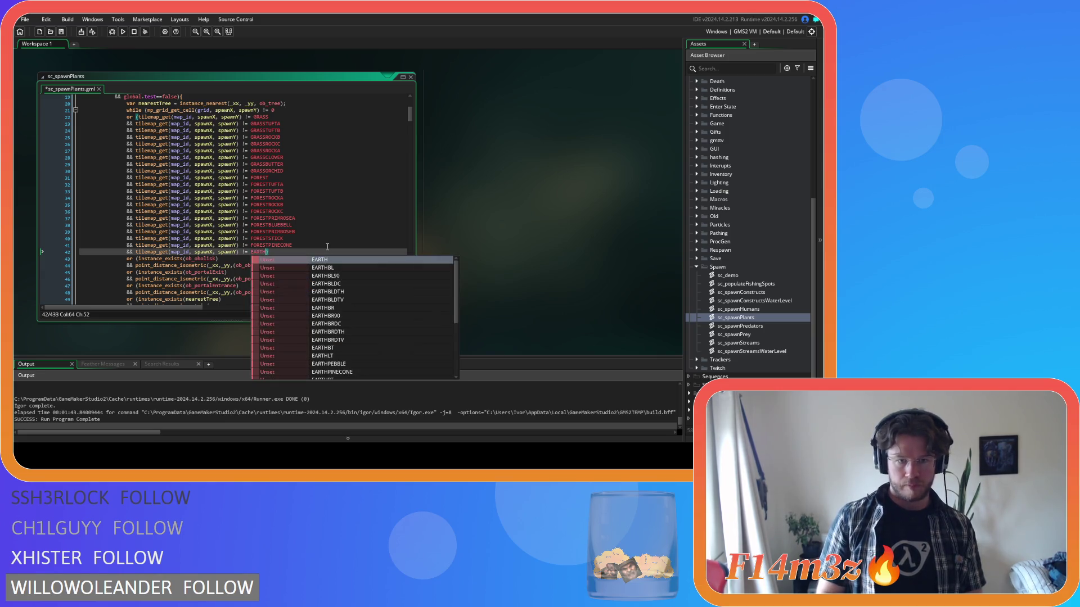
{"action": "key", "text": "Escape"}
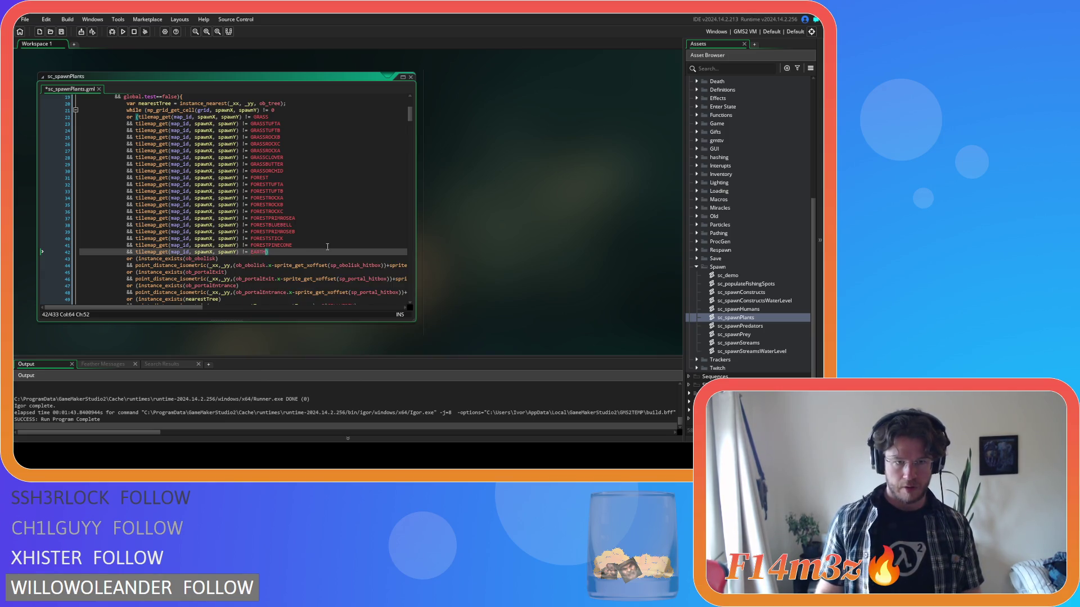
- Duplicate the EARTH condition three times, changing them to EARTHPEBBLE, EARTHSTICK and EARTHPINECONE
{"action": "key", "text": "shift+Home"}
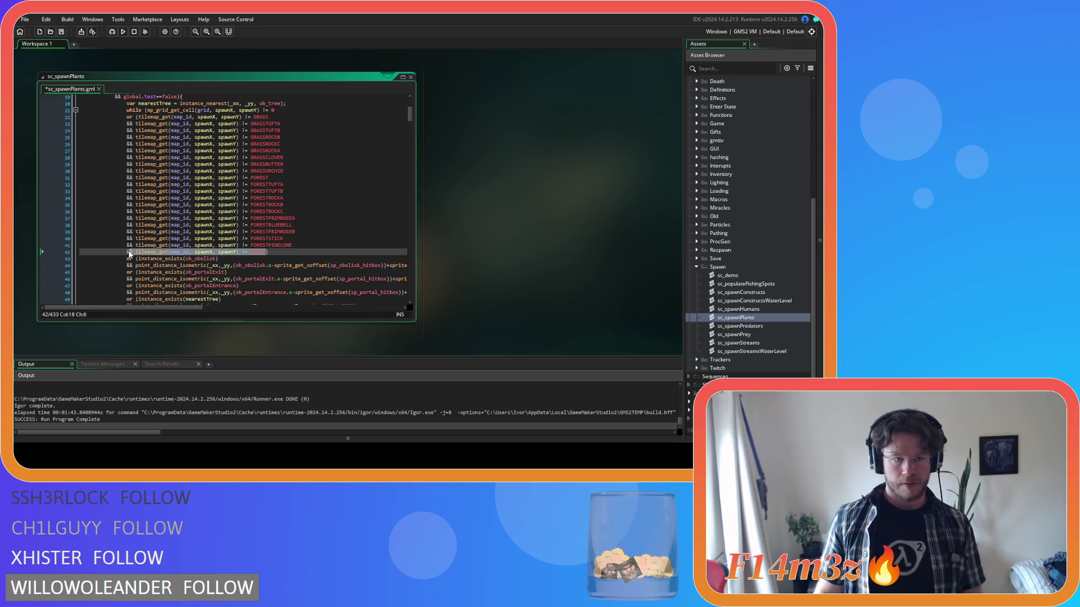
{"action": "left_click", "coordinate": [320, 255]}
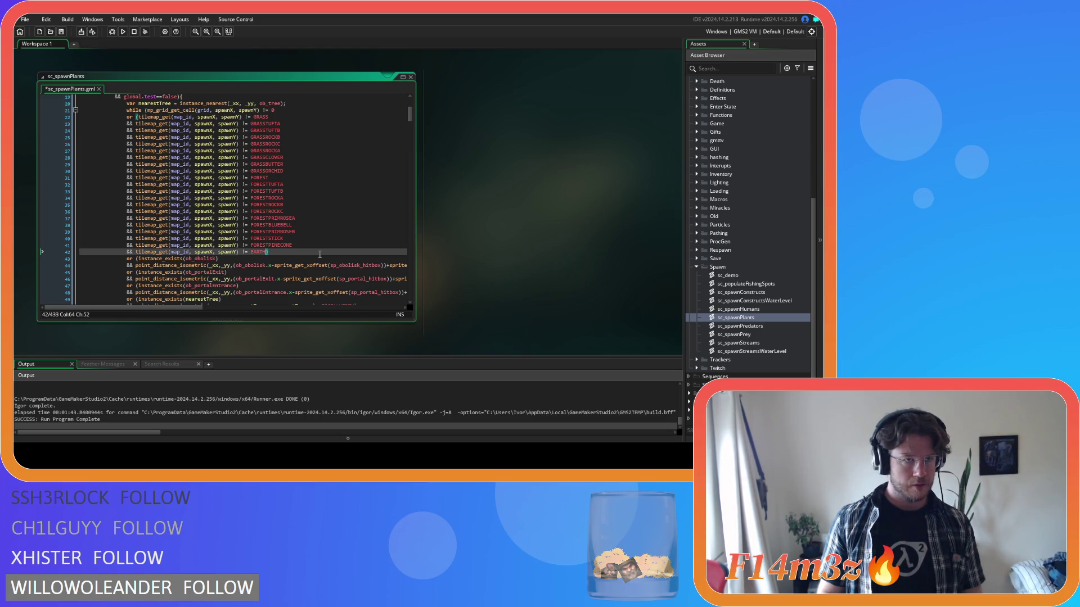
{"action": "key", "text": "ctrl+d"}
{"action": "key", "text": "ctrl+d"}
{"action": "key", "text": "ctrl+d"}
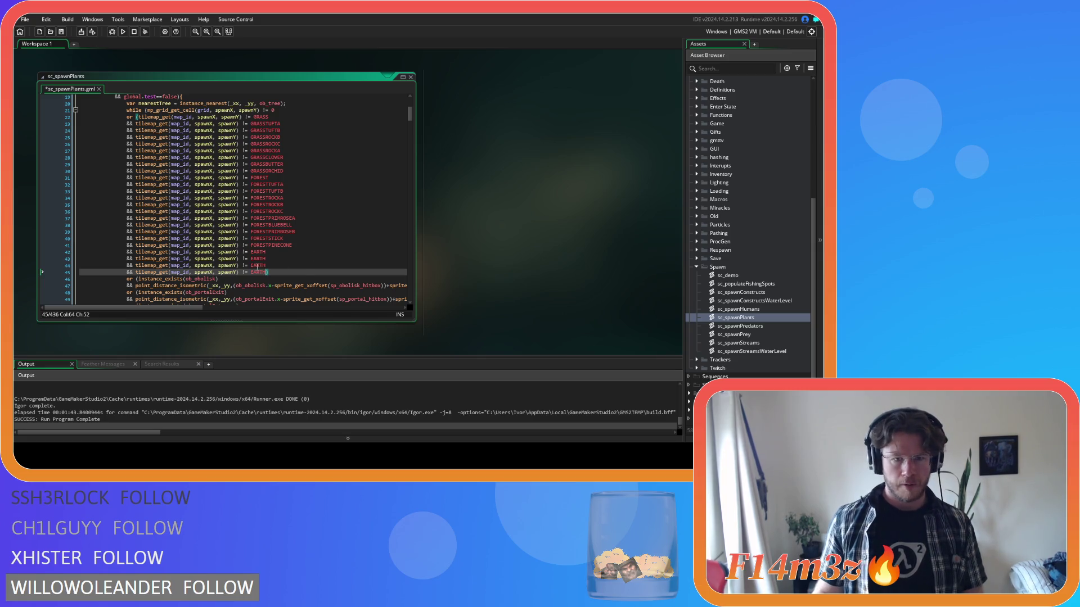
{"action": "left_click", "coordinate": [349, 259]}
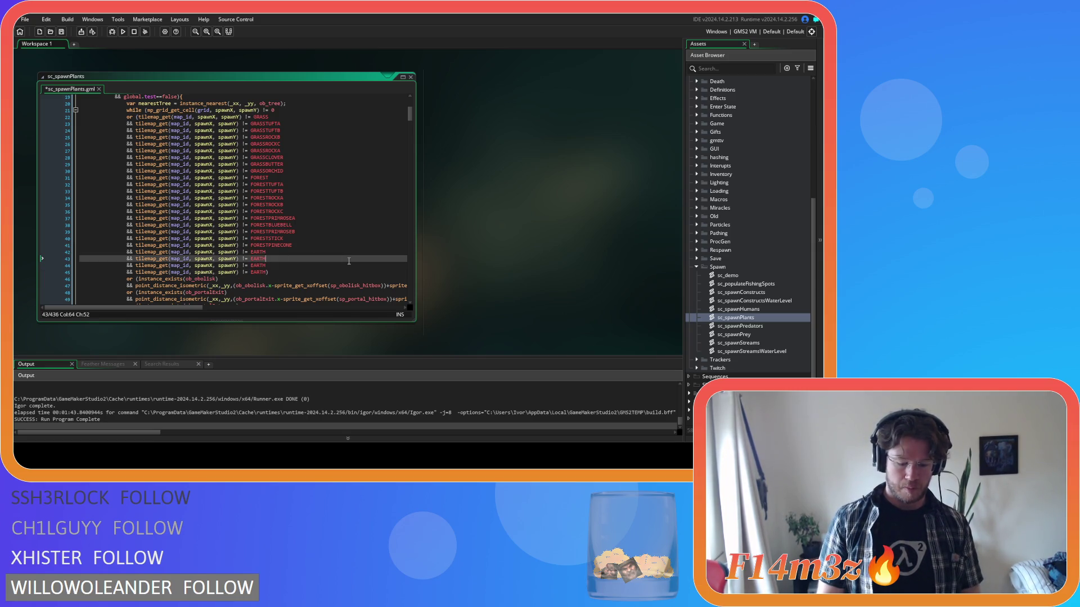
{"action": "type", "text": "PEBBLE"}
{"action": "key", "text": "Down"}
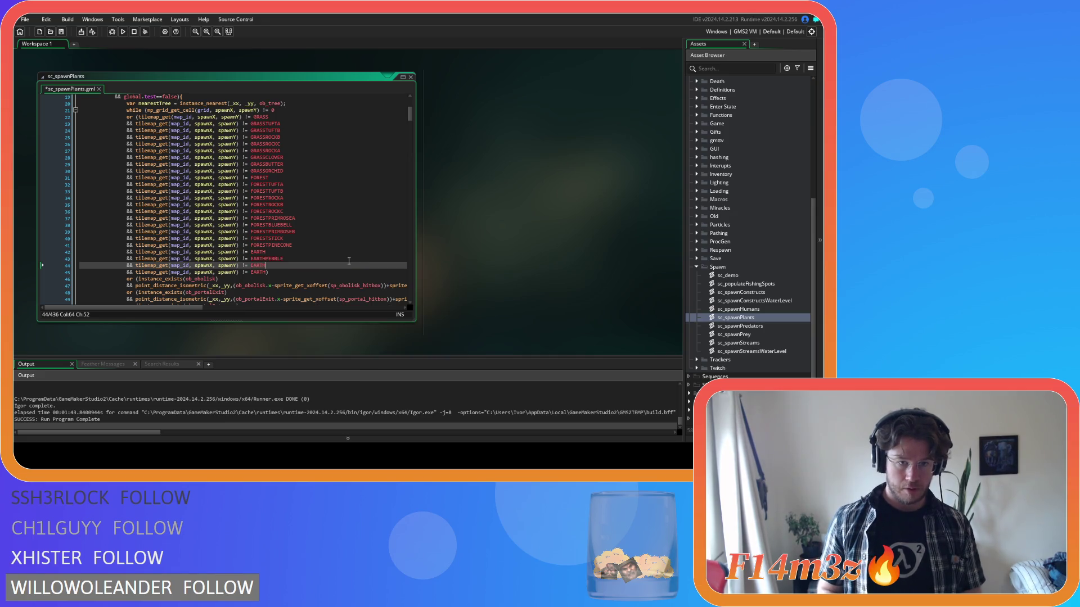
{"action": "type", "text": "STICK"}
{"action": "key", "text": "Down"}
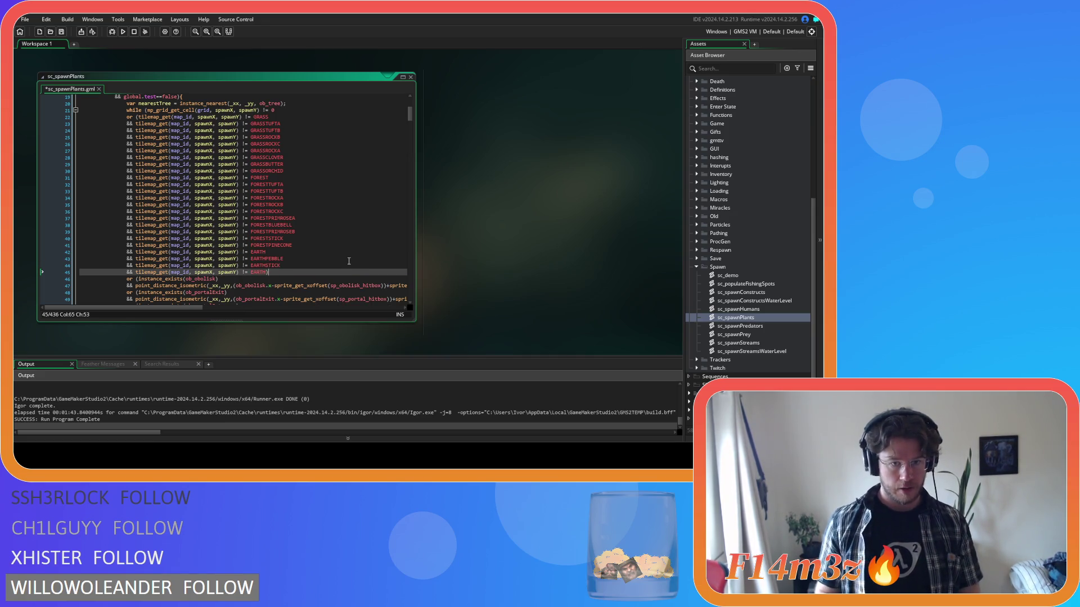
{"action": "type", "text": "PINECONE"}
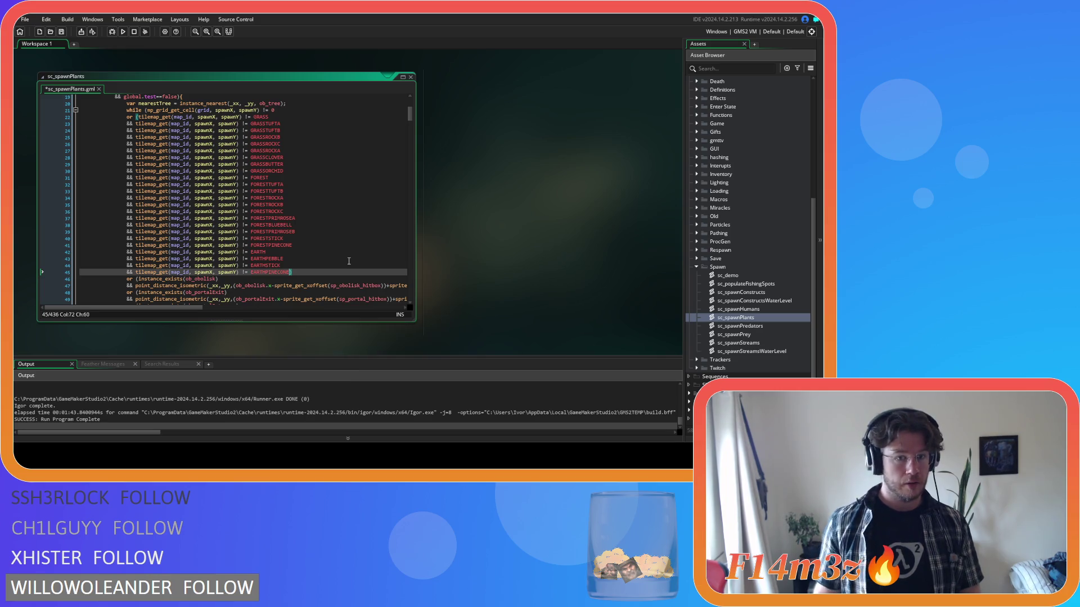
{"action": "left_click_drag", "start_coordinate": [290, 274], "coordinate": [129, 251]}
- Copy the four EARTH tile exclusion lines from the existing plant checks
{"action": "scroll", "scroll_direction": "down", "scroll_amount": 3}
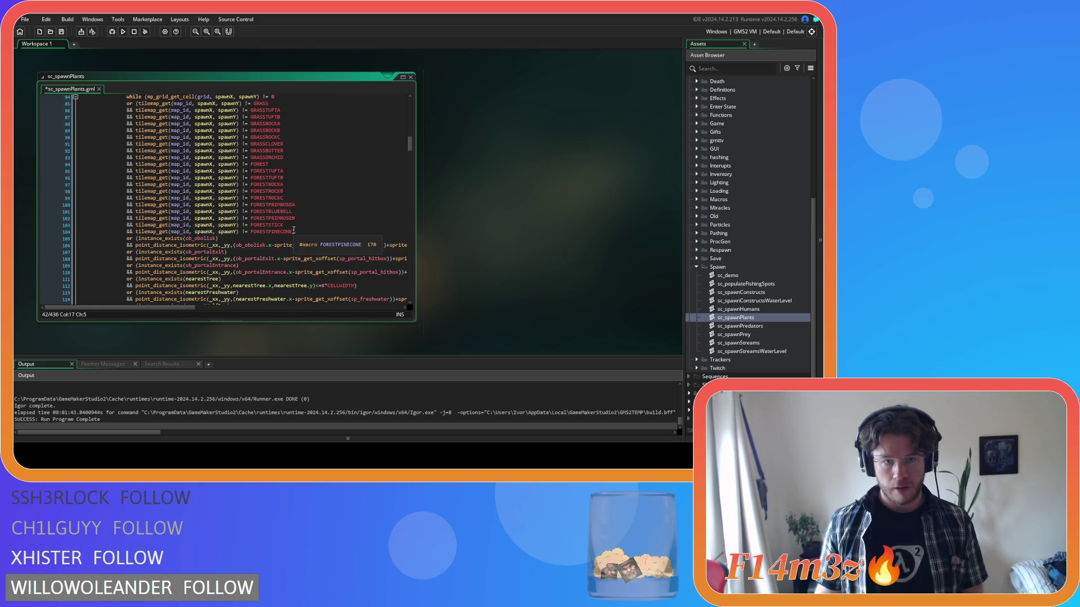
{"action": "key", "text": "ctrl+w"}
{"action": "key", "text": "ctrl+shift+t"}
{"action": "scroll", "scroll_direction": "down", "scroll_amount": 3}
{"action": "scroll", "scroll_direction": "down", "scroll_amount": 3}
{"action": "scroll", "scroll_direction": "up", "scroll_amount": 3}
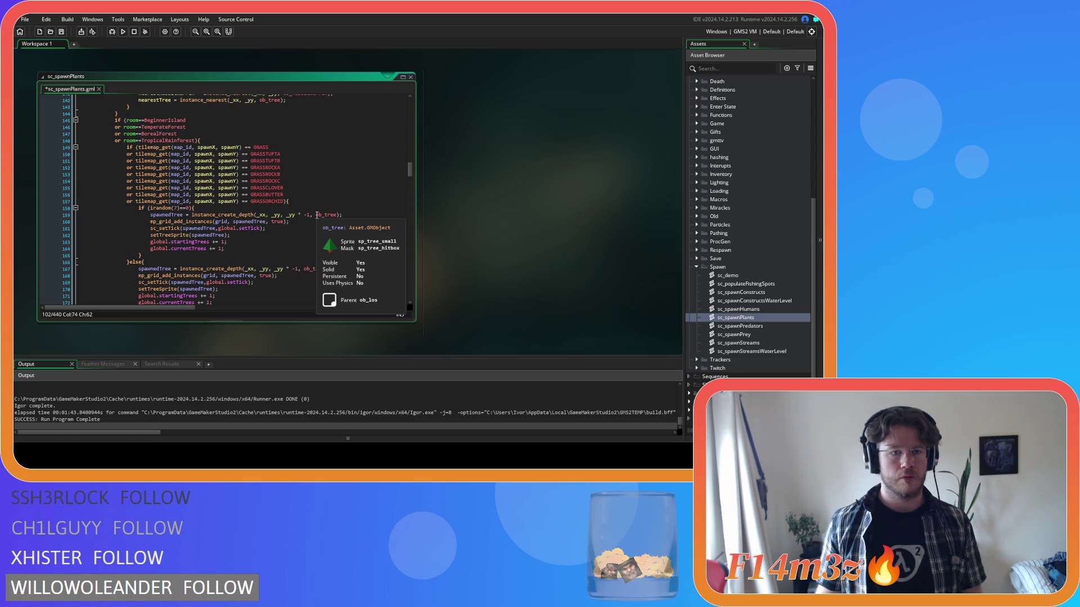
{"action": "scroll", "scroll_direction": "down", "scroll_amount": 3}
{"action": "scroll", "scroll_direction": "down", "scroll_amount": 3}
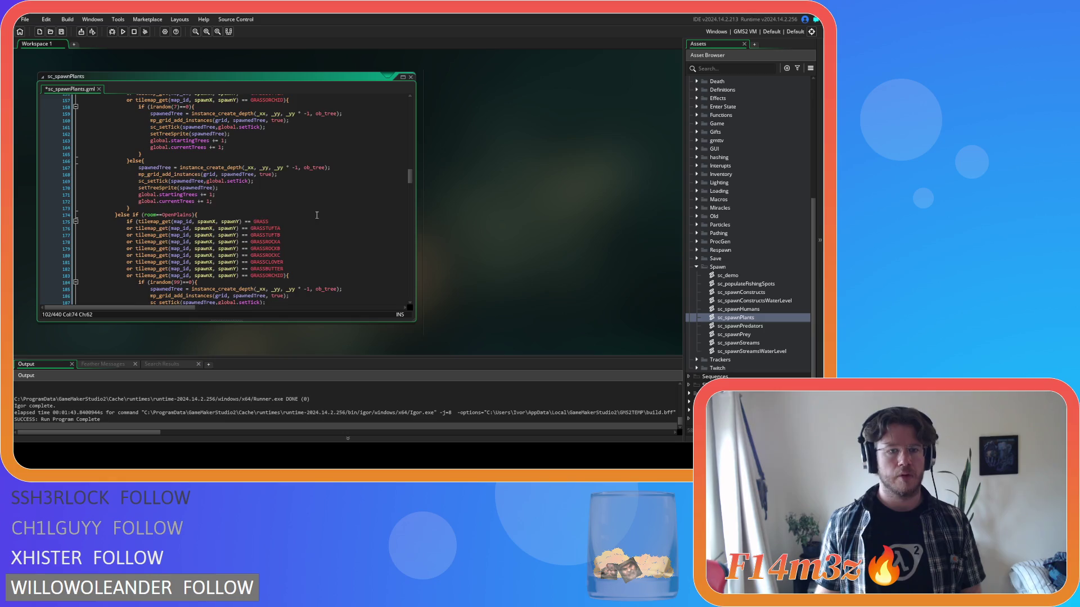
{"action": "scroll", "scroll_direction": "down", "scroll_amount": 3}
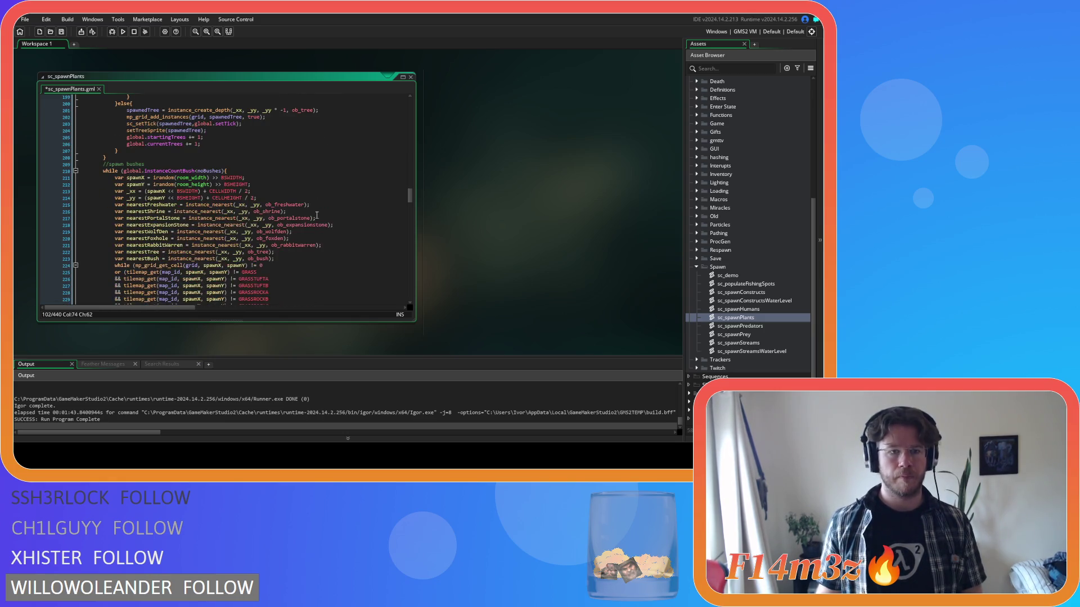
- Paste the EARTH exclusions after the bush section's FORESTPINECONE line and fix their indentation
{"action": "left_click", "coordinate": [280, 285]}
{"action": "key", "text": "ctrl+v"}
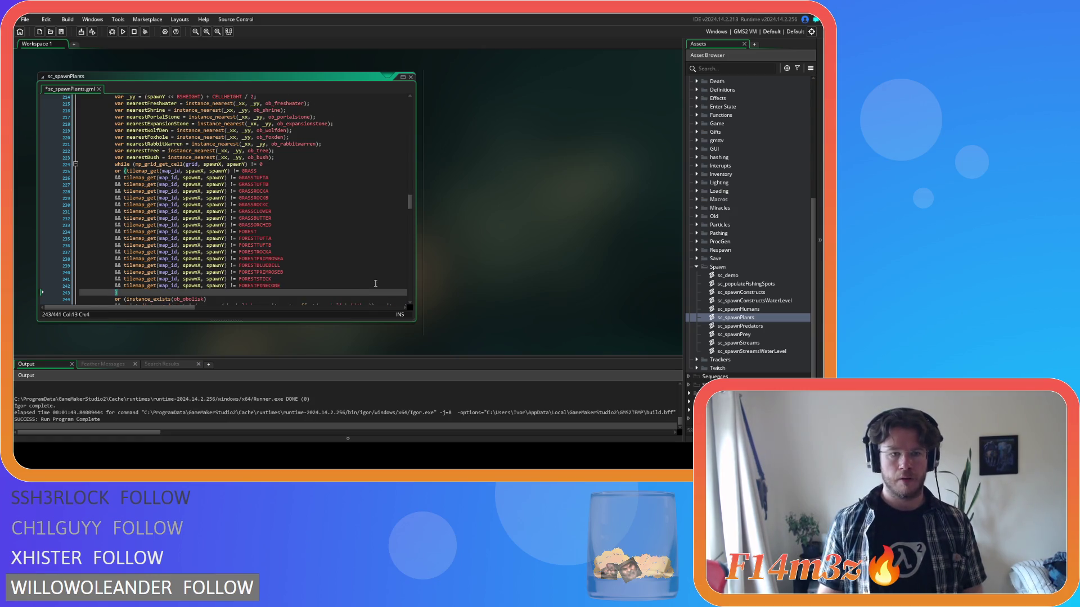
{"action": "scroll", "scroll_direction": "down", "scroll_amount": 3}
{"action": "left_click_drag", "start_coordinate": [129, 204], "coordinate": [128, 216]}
{"action": "key", "text": "shift+Tab"}
{"action": "scroll", "scroll_direction": "down", "scroll_amount": 3}
{"action": "scroll", "scroll_direction": "down", "scroll_amount": 3}
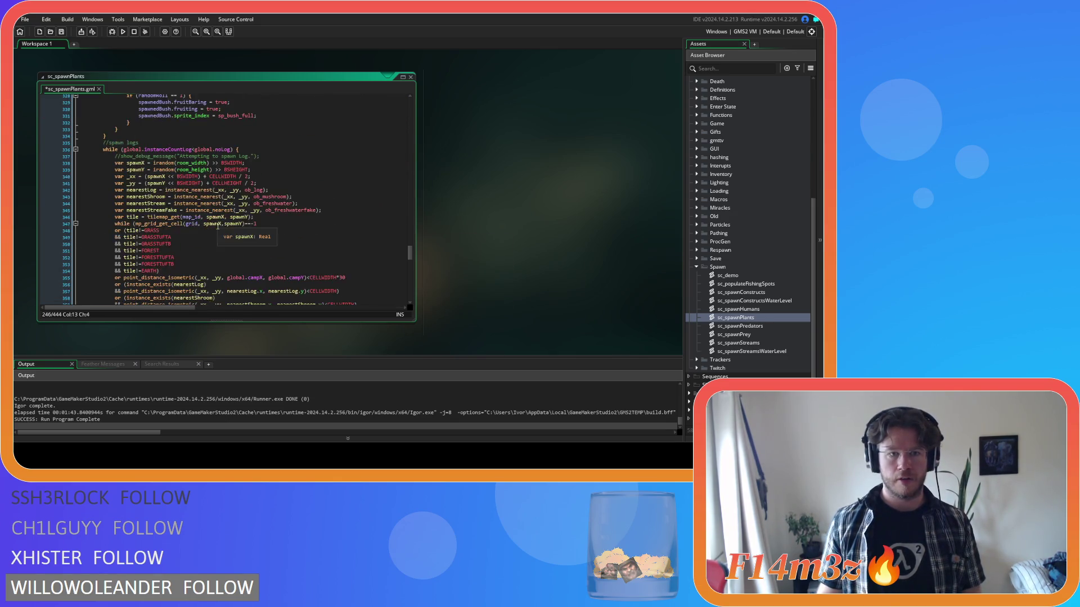
{"action": "scroll", "scroll_direction": "down", "scroll_amount": 3}
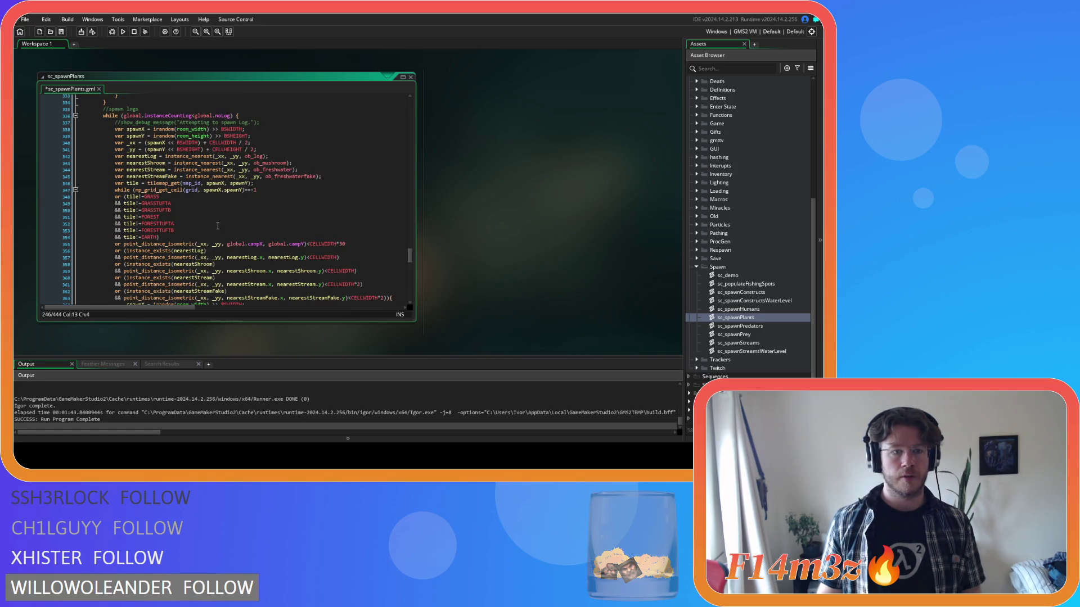
{"action": "scroll", "scroll_direction": "down", "scroll_amount": 3}
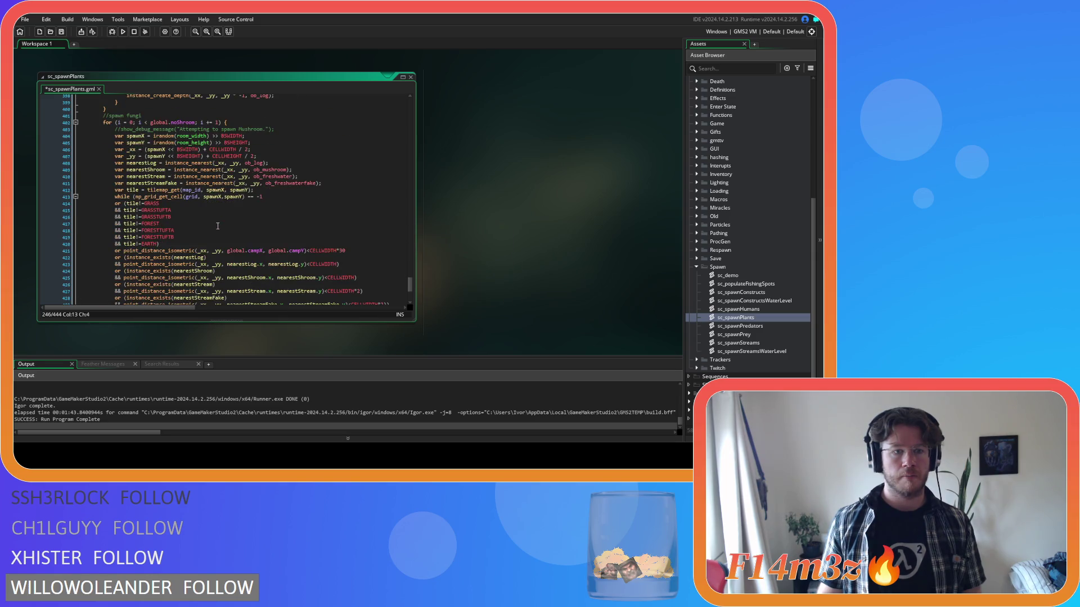
- Save the sc_spawnPlants script and close its code window
{"action": "key", "text": "ctrl+s"}
{"action": "left_click", "coordinate": [218, 226]}
{"action": "right_click", "coordinate": [481, 199]}
{"action": "mouse_move", "coordinate": [512, 212]}
{"action": "left_click", "coordinate": [554, 230]}
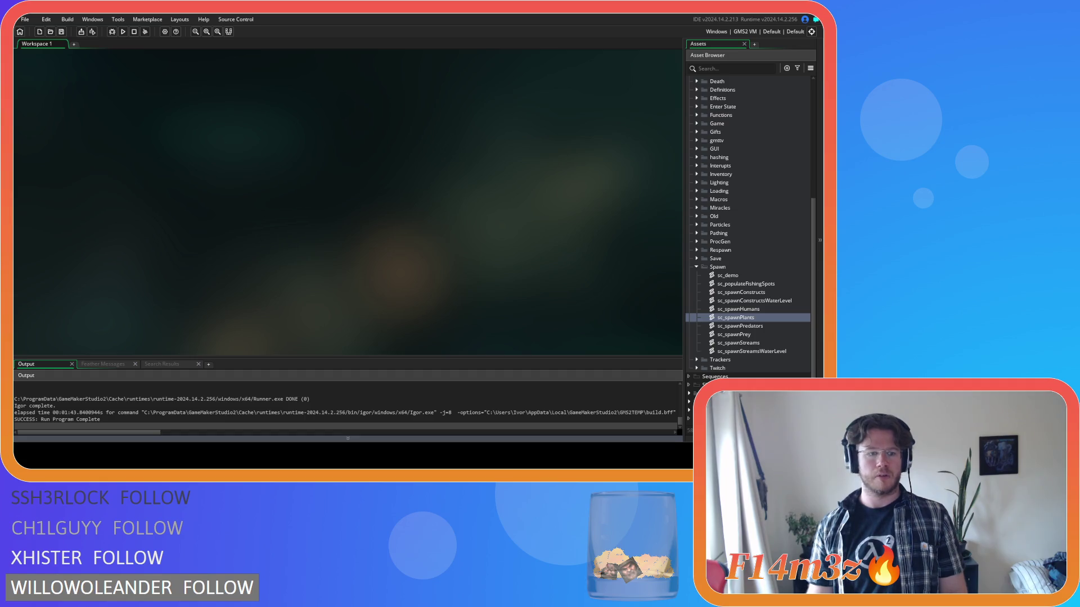
- Run the game with F5 so it compiles with the new bush EARTH tile exclusions
{"action": "key", "text": "F5"}
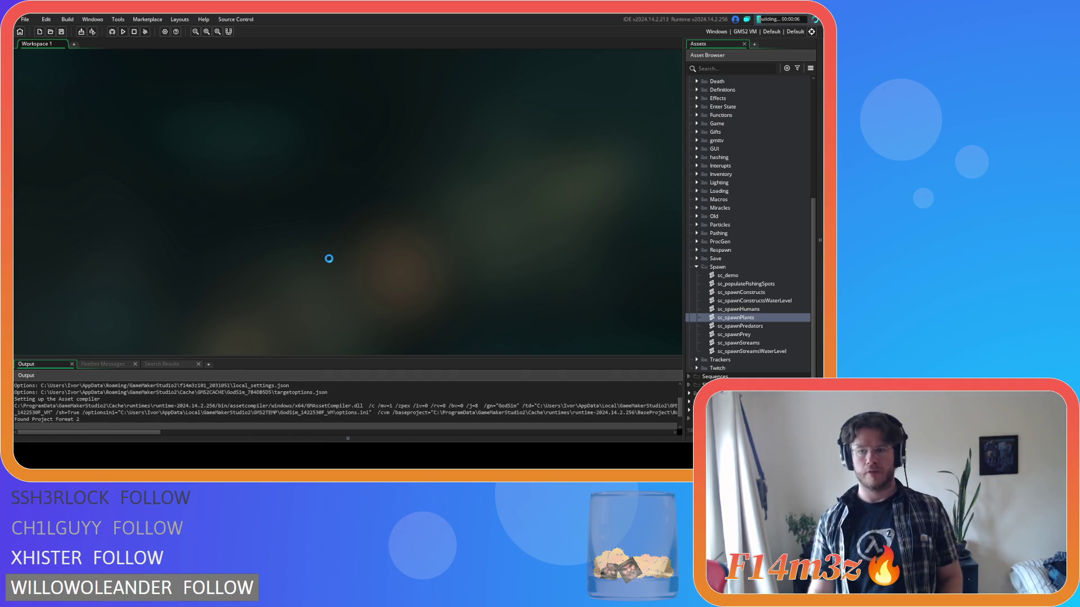
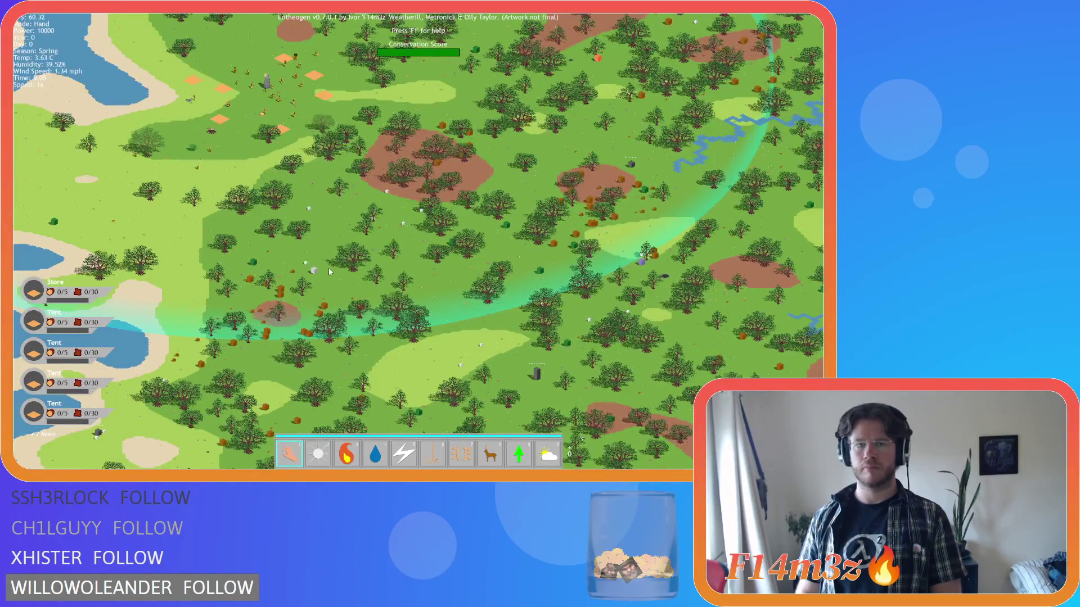
- Quit the running Entheogen playtest, confirming the quit prompt with Y
{"action": "scroll", "scroll_direction": "up", "scroll_amount": 3}
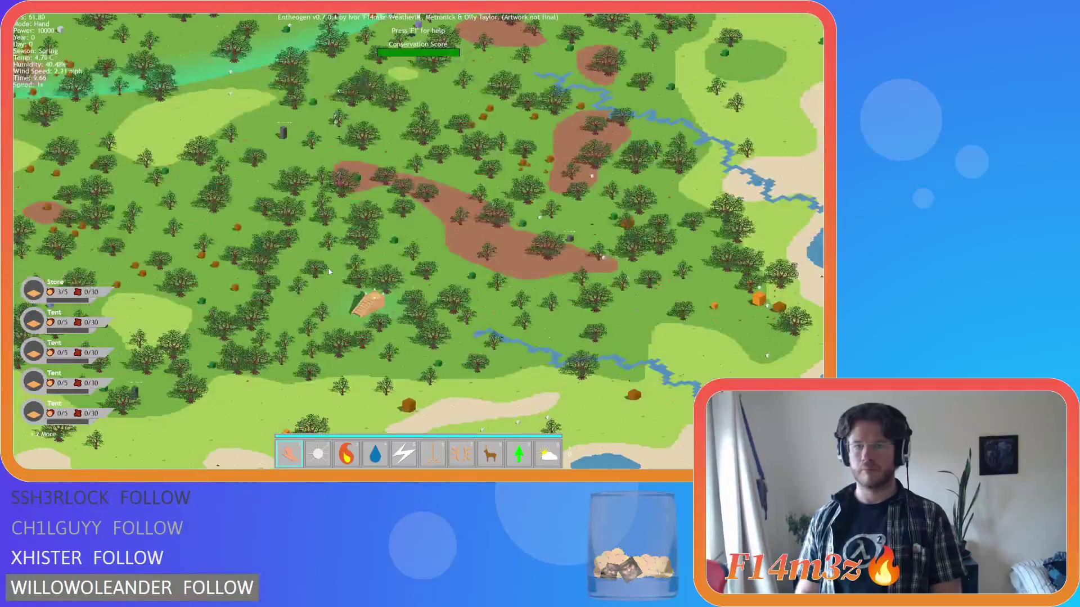
{"action": "key", "text": "Escape"}
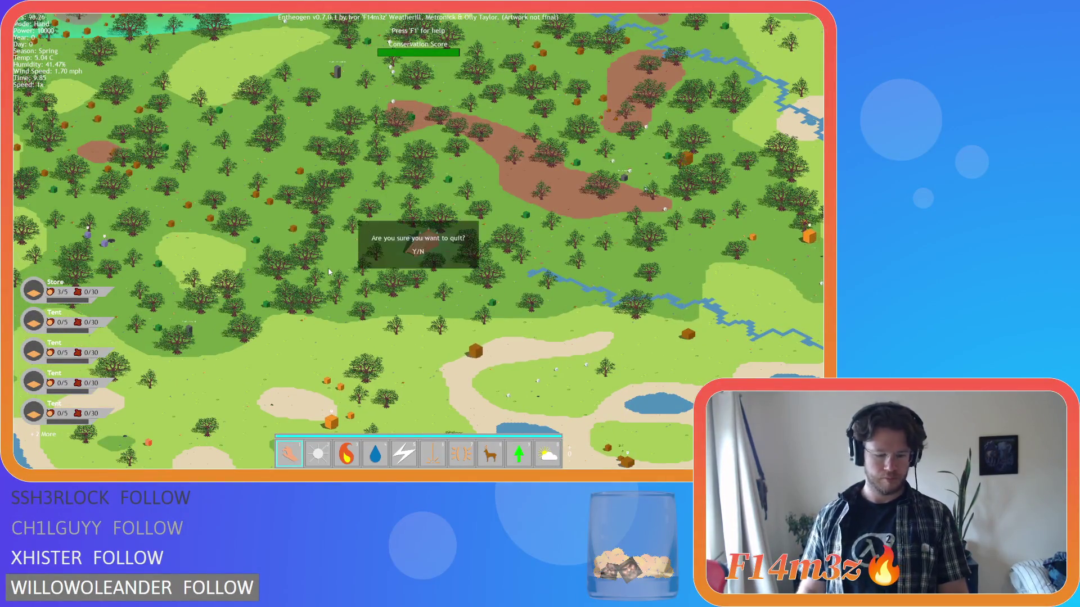
{"action": "key", "text": "y"}
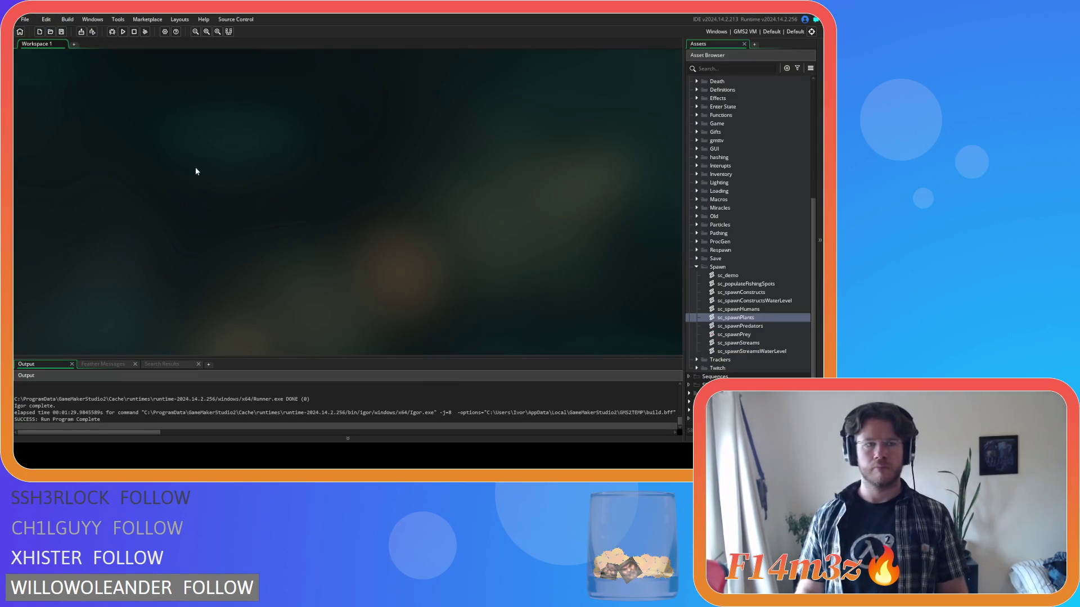
- Collapse Scripts and Objects, then expand Scripts and its Construct subfolder to list sc_worshipGroup
{"action": "scroll", "scroll_direction": "up", "scroll_amount": 3}
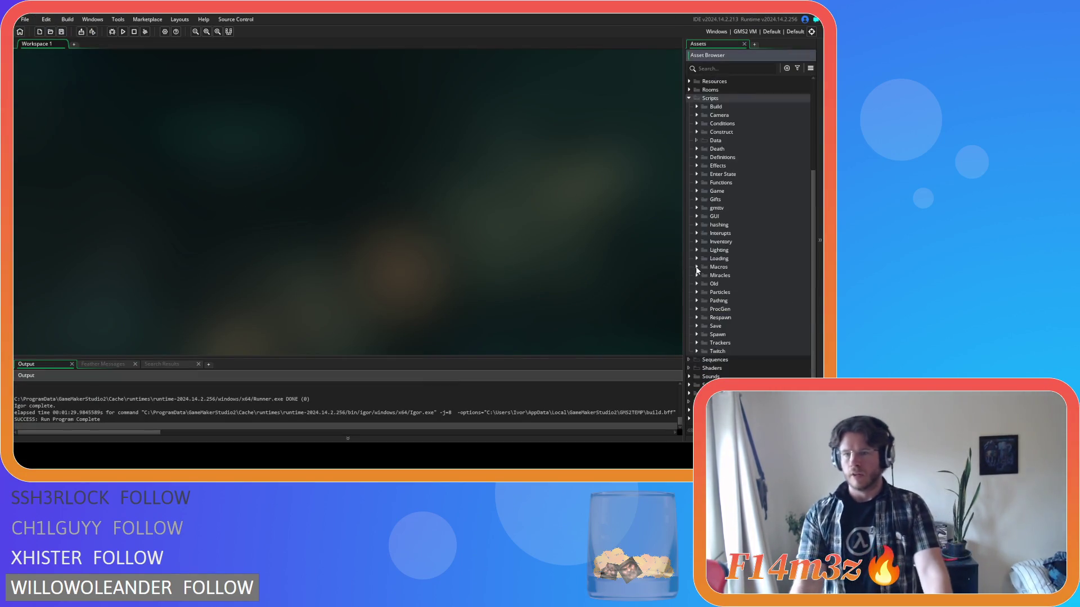
{"action": "left_click", "coordinate": [689, 202]}
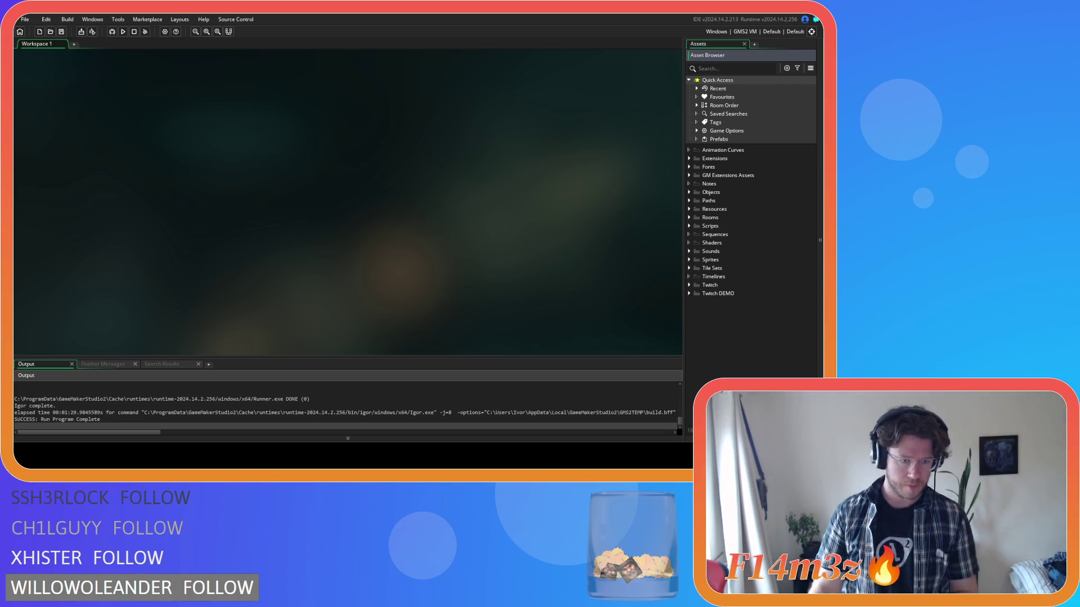
{"action": "left_click", "coordinate": [542, 238]}
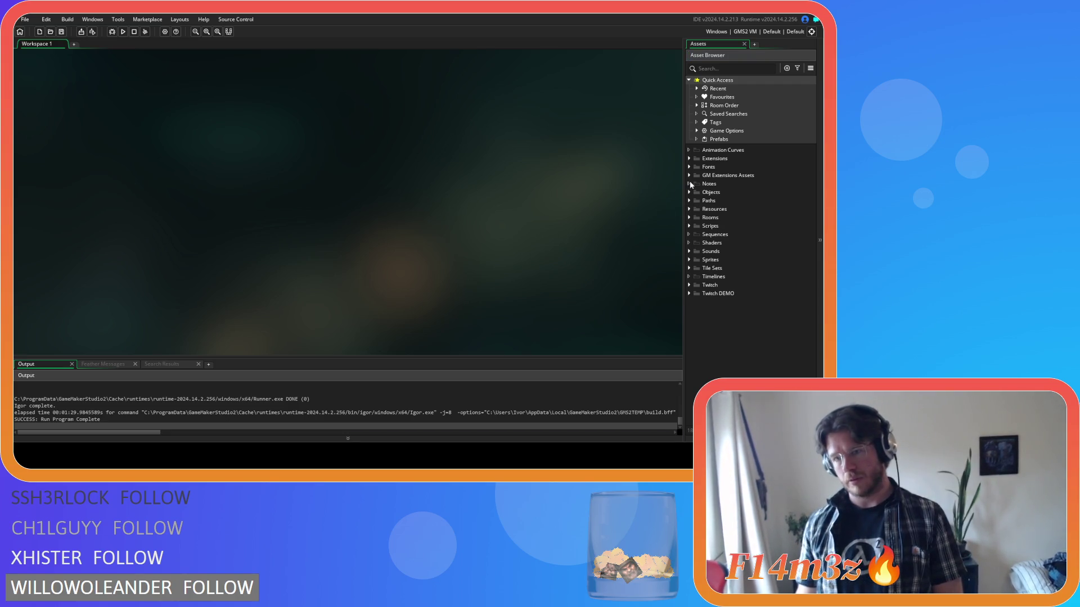
{"action": "left_click", "coordinate": [690, 192]}
{"action": "left_click", "coordinate": [689, 192]}
{"action": "left_click", "coordinate": [546, 195]}
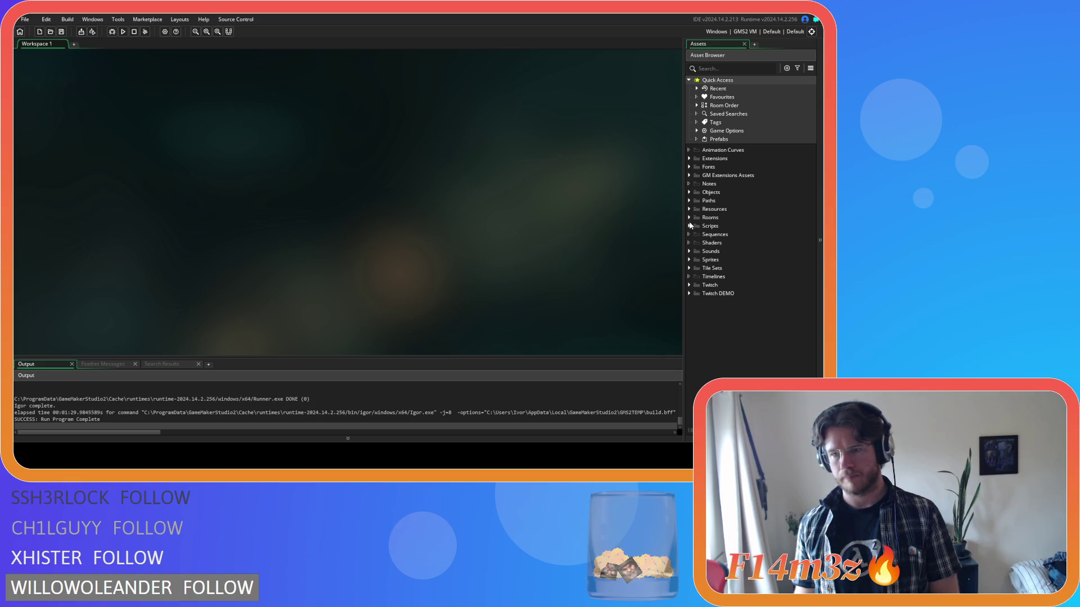
{"action": "left_click", "coordinate": [690, 226]}
{"action": "left_click", "coordinate": [696, 260]}
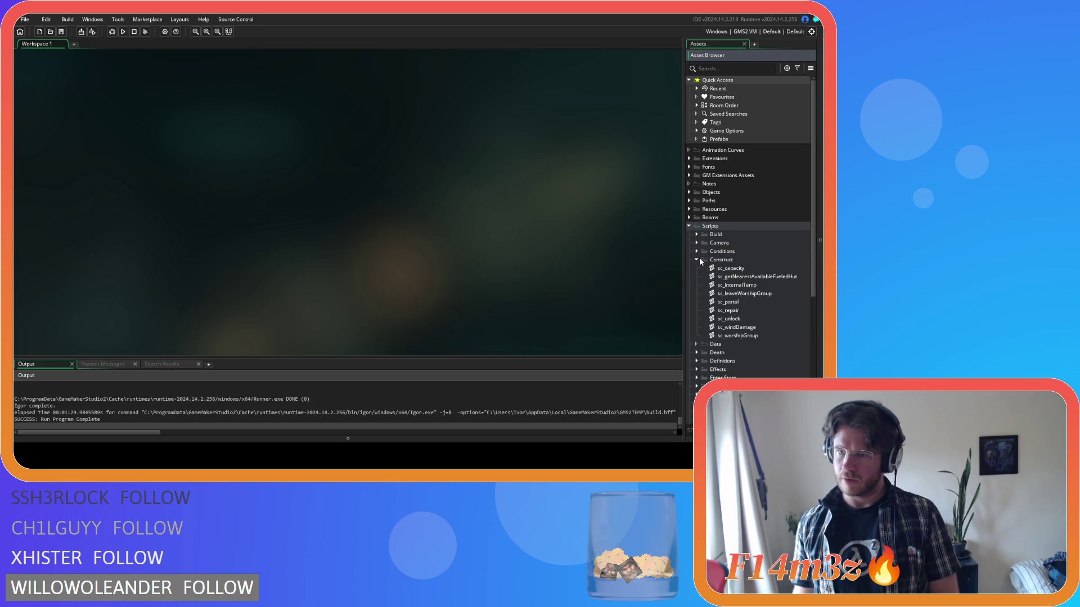
- Open the sc_worshipGroup script in the code editor at its opening lines
{"action": "double_click", "coordinate": [745, 336]}
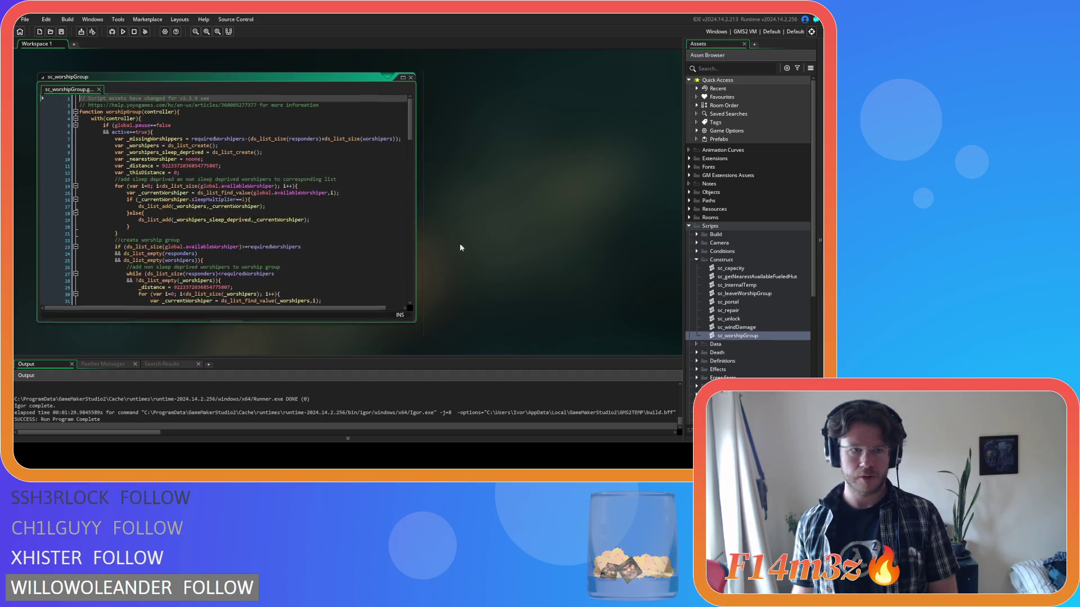
{"action": "left_click_drag", "start_coordinate": [411, 132], "coordinate": [411, 137]}
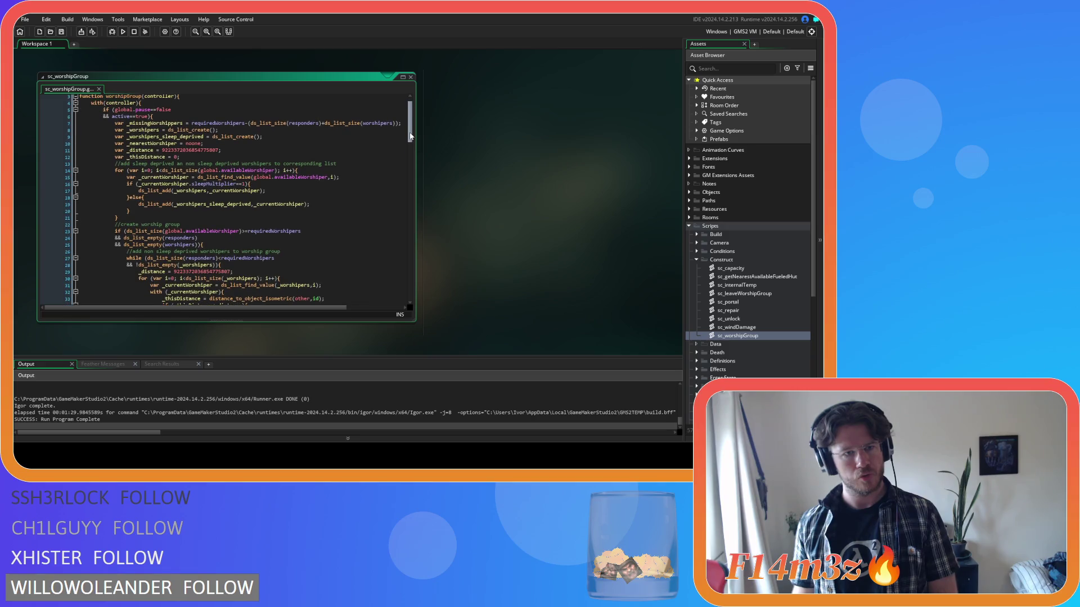
{"action": "left_click_drag", "start_coordinate": [104, 110], "coordinate": [143, 112]}
{"action": "left_click", "coordinate": [169, 117]}
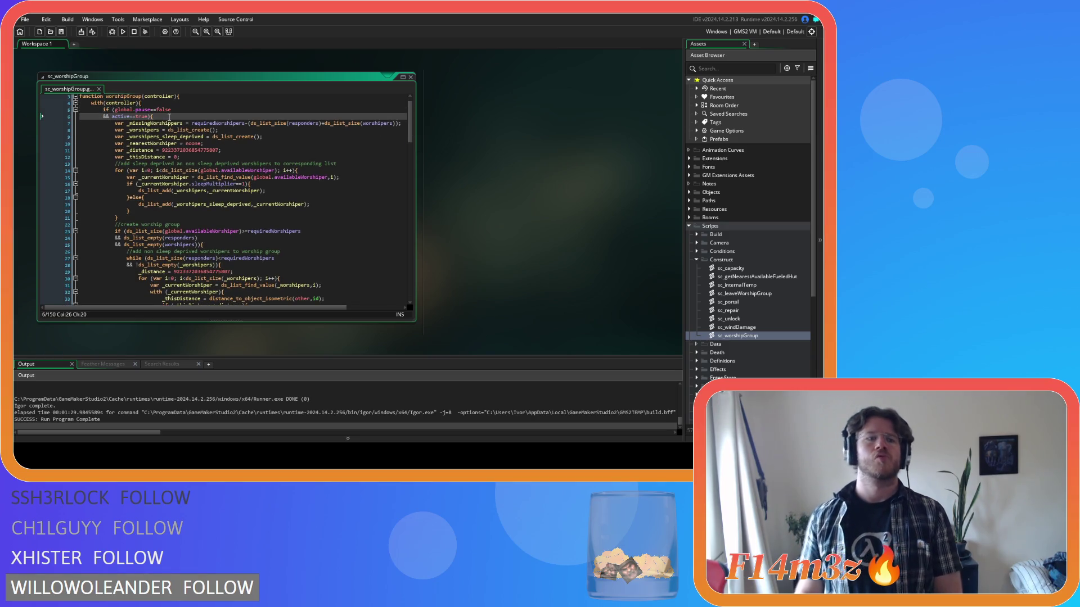
{"action": "left_click_drag", "start_coordinate": [411, 132], "coordinate": [402, 118]}
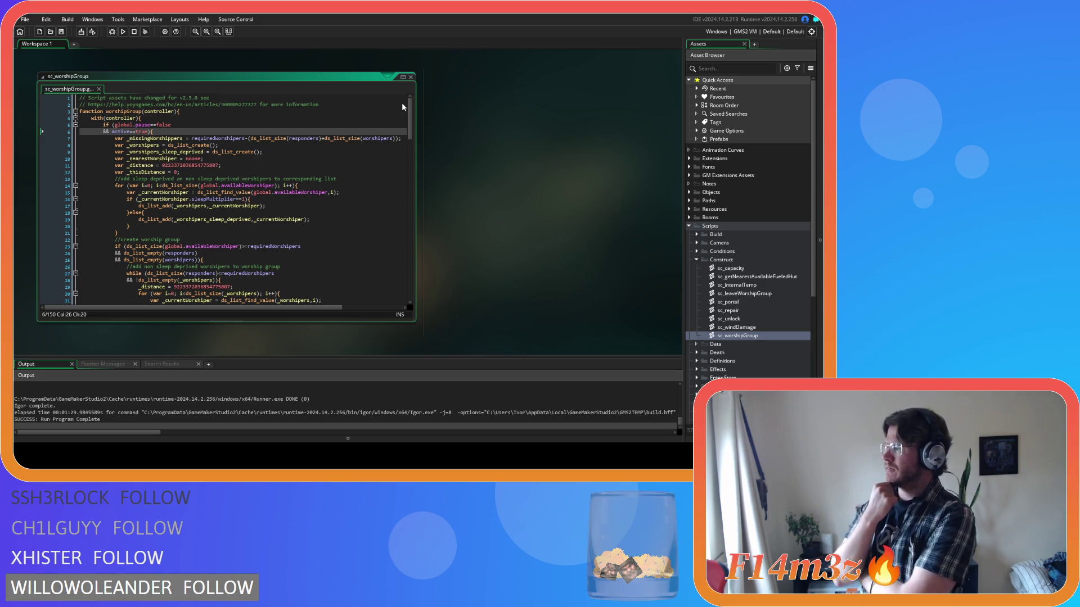
- Read through the worshipGroup code down to line 111, then select active==true on line 6
{"action": "scroll", "scroll_direction": "down", "scroll_amount": 3}
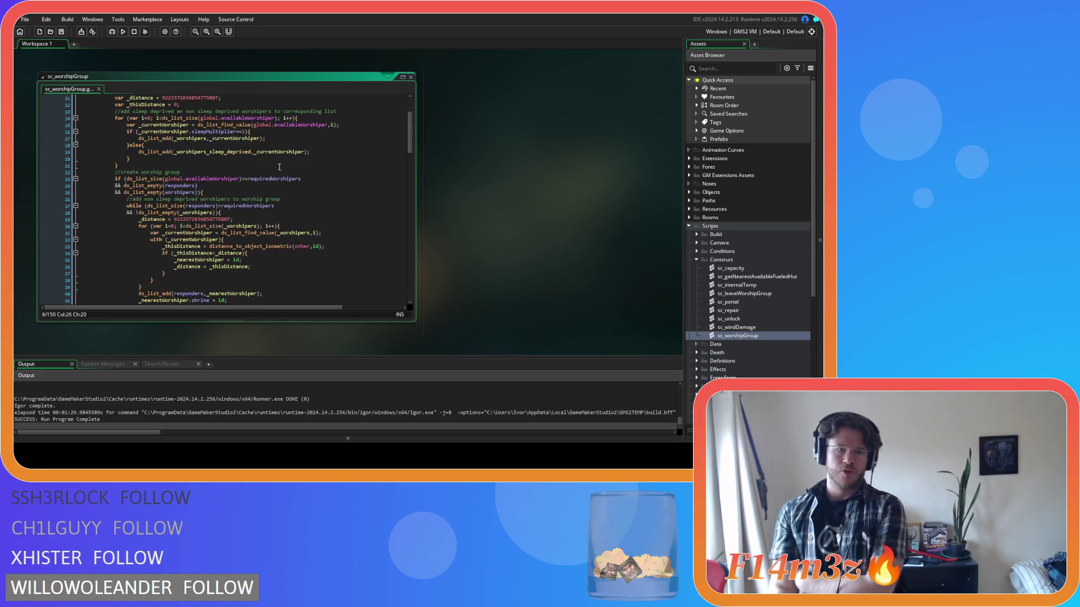
{"action": "scroll", "scroll_direction": "down", "scroll_amount": 3}
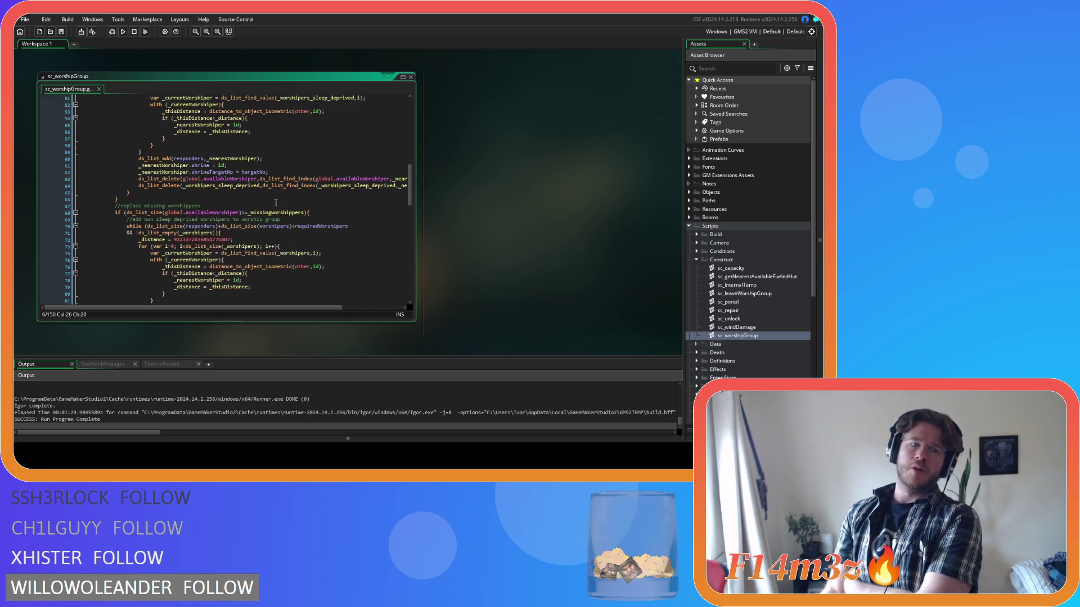
{"action": "left_click", "coordinate": [179, 204]}
{"action": "scroll", "scroll_direction": "down", "scroll_amount": 3}
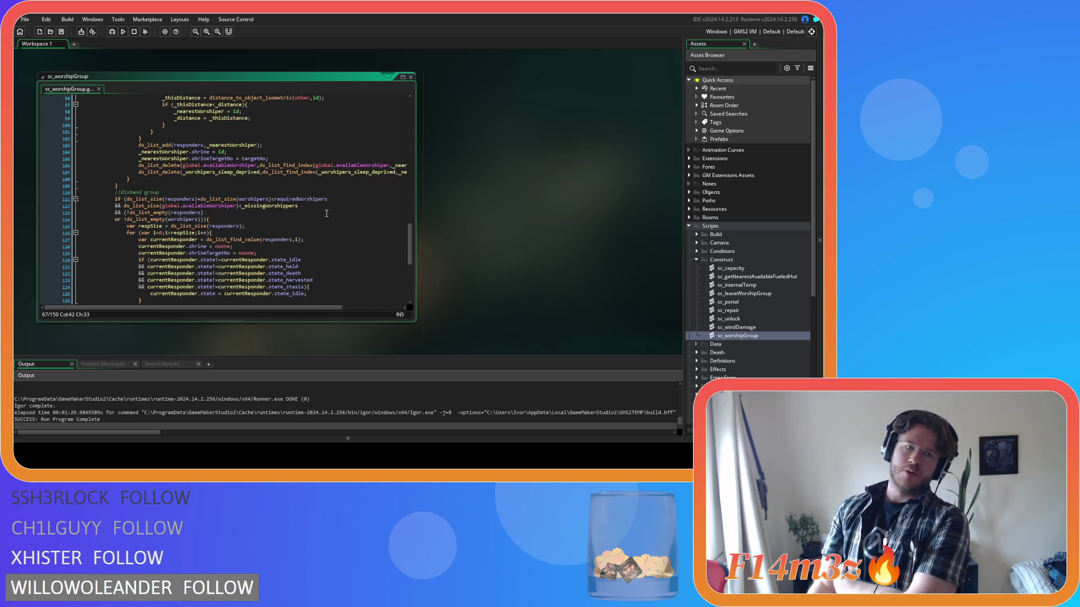
{"action": "left_click", "coordinate": [291, 198]}
{"action": "scroll", "scroll_direction": "down", "scroll_amount": 3}
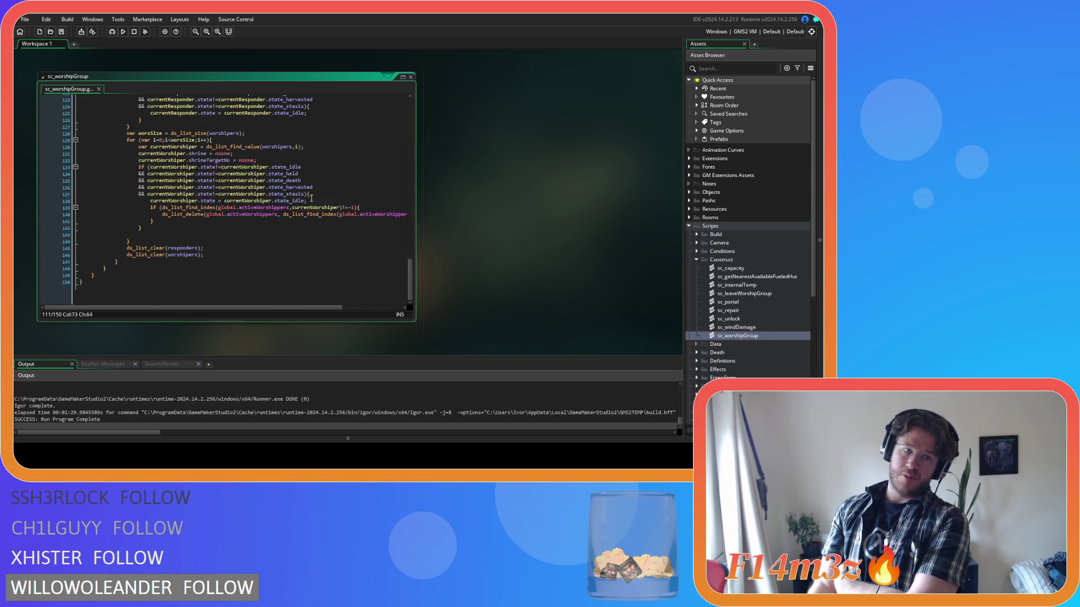
{"action": "scroll", "scroll_direction": "up", "scroll_amount": 3}
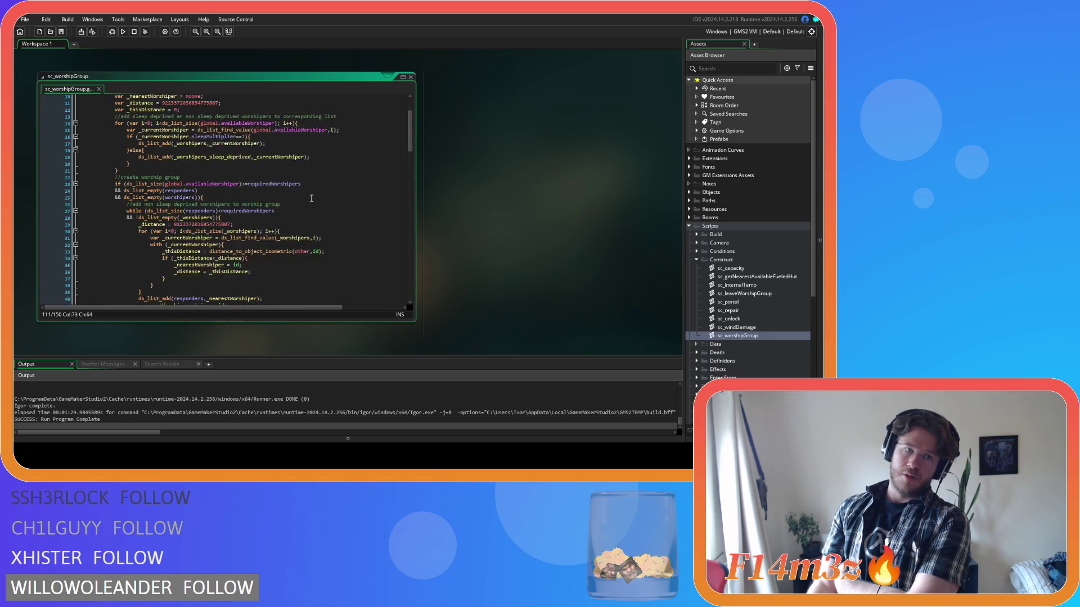
{"action": "left_click", "coordinate": [148, 131]}
{"action": "left_click_drag", "start_coordinate": [148, 132], "coordinate": [112, 133]}
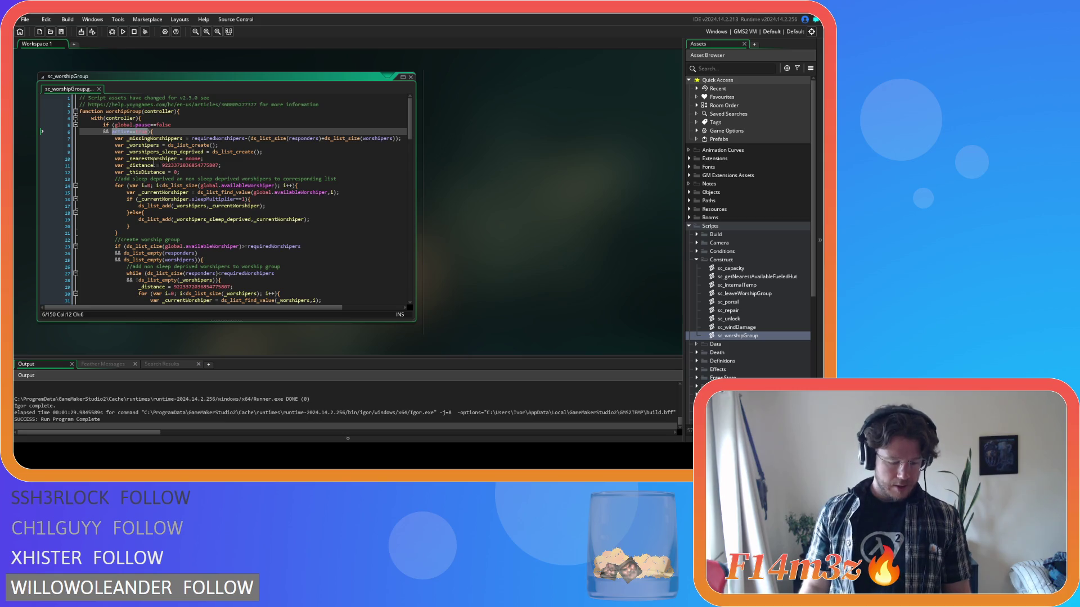
- Delete the active==true condition from line 6, joining it onto line 5
{"action": "key", "text": "Delete"}
{"action": "key", "text": "Delete"}
{"action": "key", "text": "Delete"}
{"action": "key", "text": "BackSpace"}
{"action": "key", "text": "BackSpace"}
{"action": "key", "text": "BackSpace"}
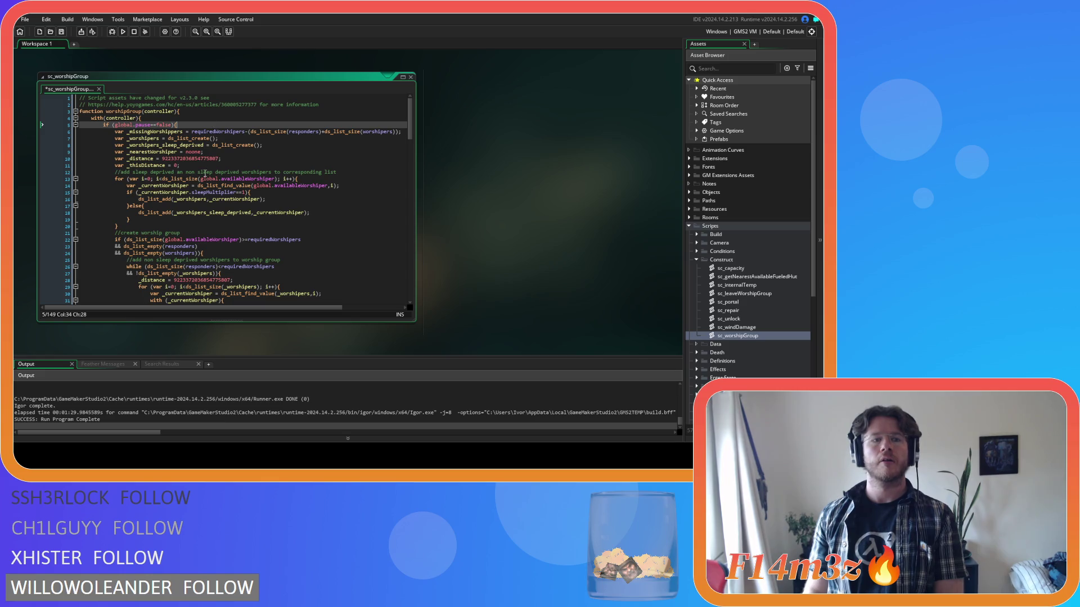
{"action": "left_click", "coordinate": [116, 133]}
{"action": "scroll", "scroll_direction": "down", "scroll_amount": 3}
{"action": "scroll", "scroll_direction": "down", "scroll_amount": 3}
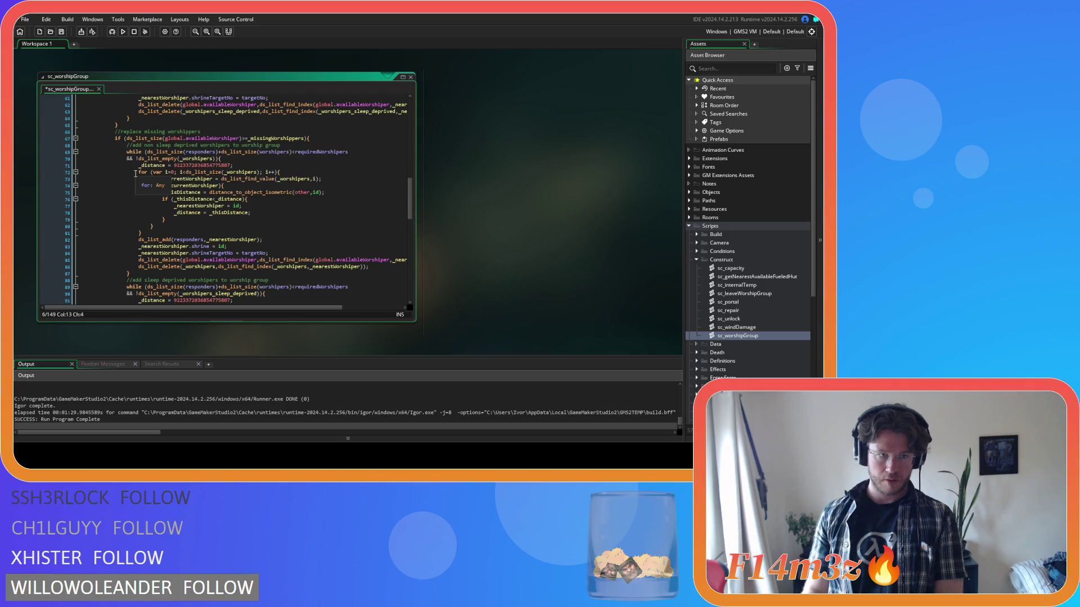
{"action": "left_click_drag", "start_coordinate": [142, 162], "coordinate": [127, 132]}
- Insert a new indented line 'active==true){' under line 5's opening brace
{"action": "left_click", "coordinate": [186, 125]}
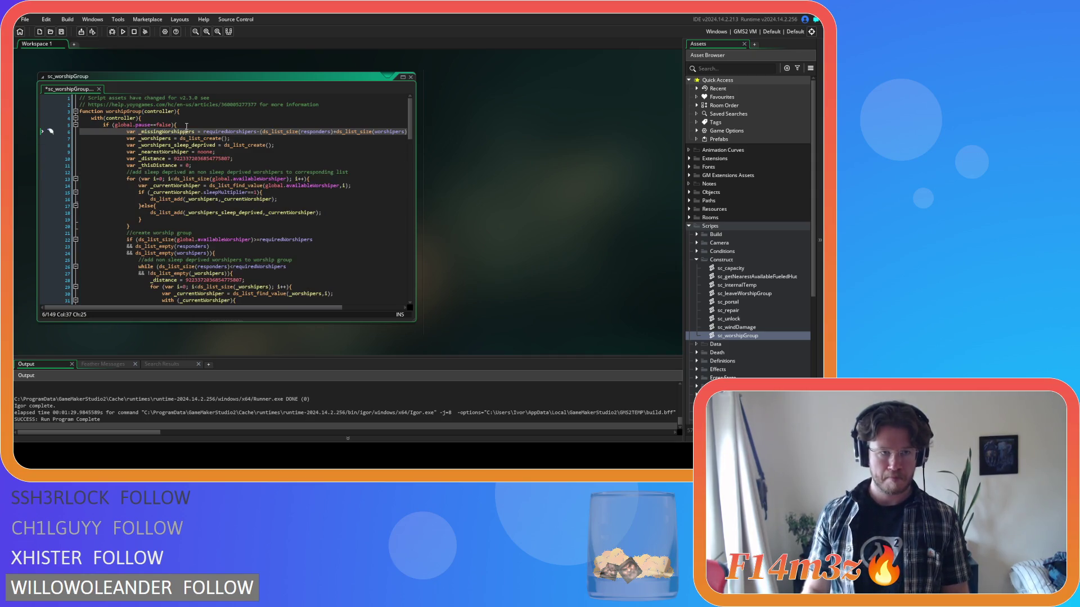
{"action": "key", "text": "Return"}
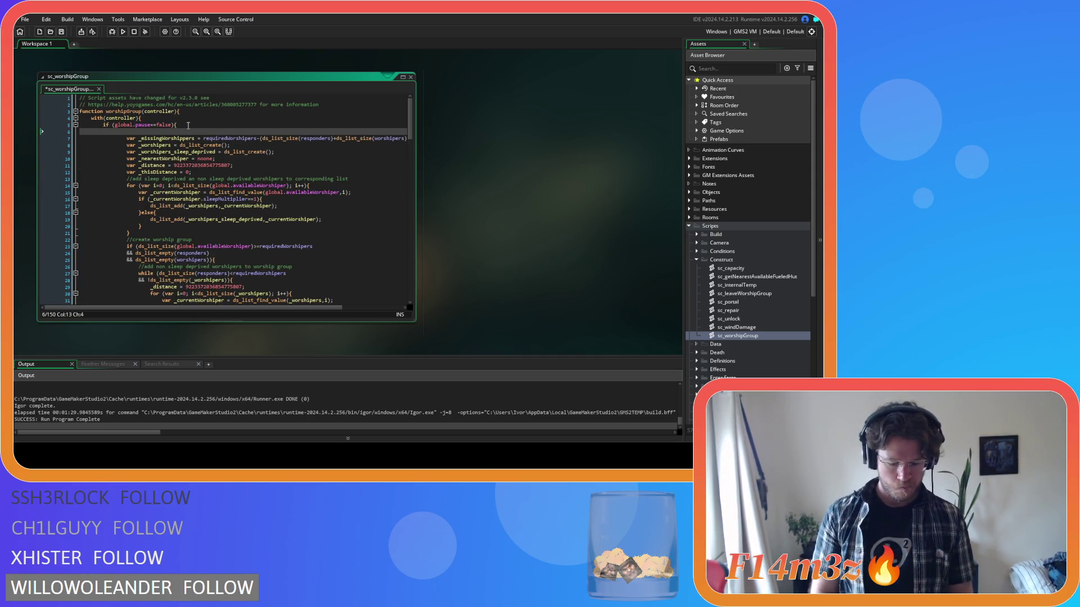
{"action": "type", "text": "if (active==true"}
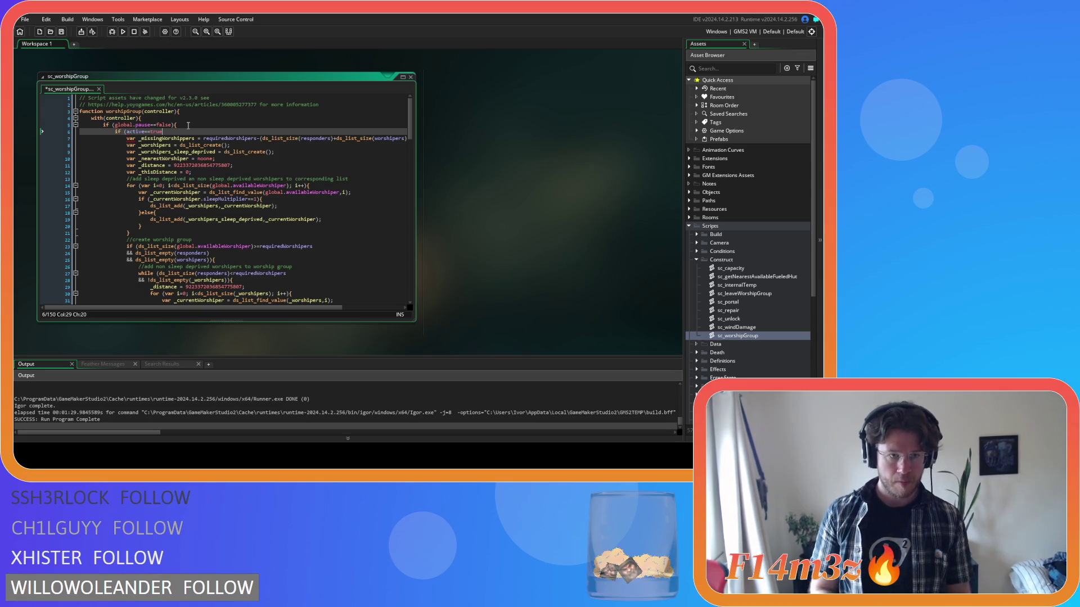
{"action": "type", "text": "){"}
{"action": "scroll", "scroll_direction": "down", "scroll_amount": 3}
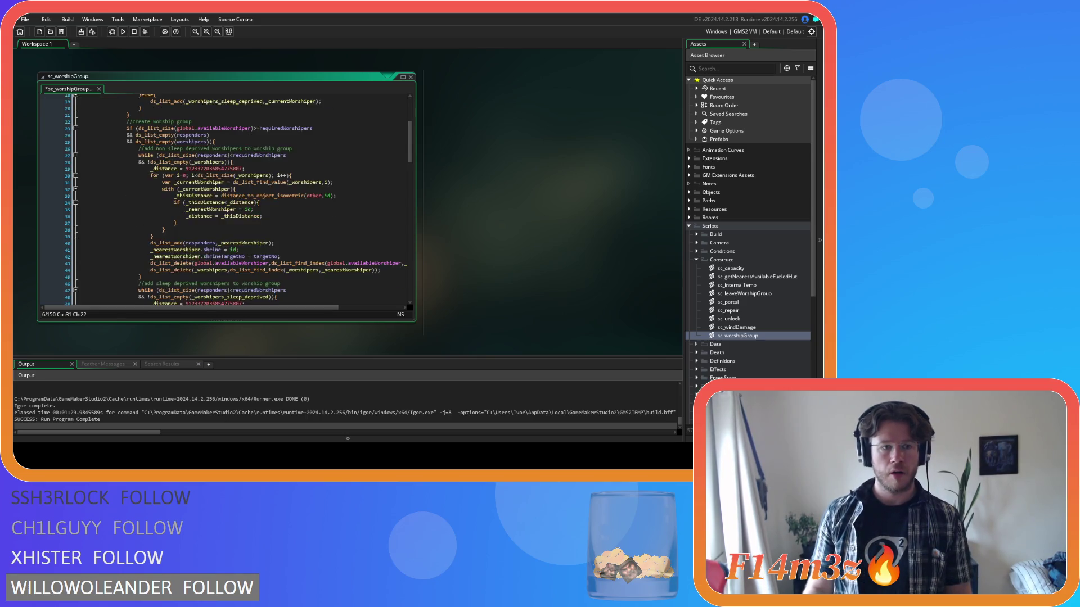
{"action": "scroll", "scroll_direction": "down", "scroll_amount": 3}
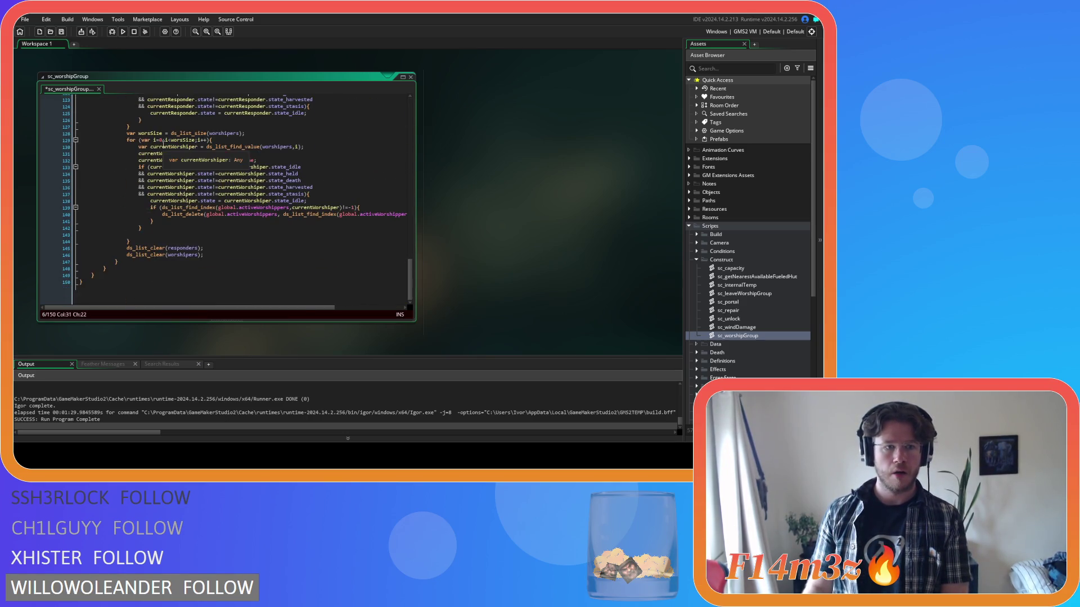
{"action": "scroll", "scroll_direction": "up", "scroll_amount": 3}
- Add an outdented blank line after the closing brace on line 109
{"action": "left_click", "coordinate": [141, 174]}
{"action": "key", "text": "Return"}
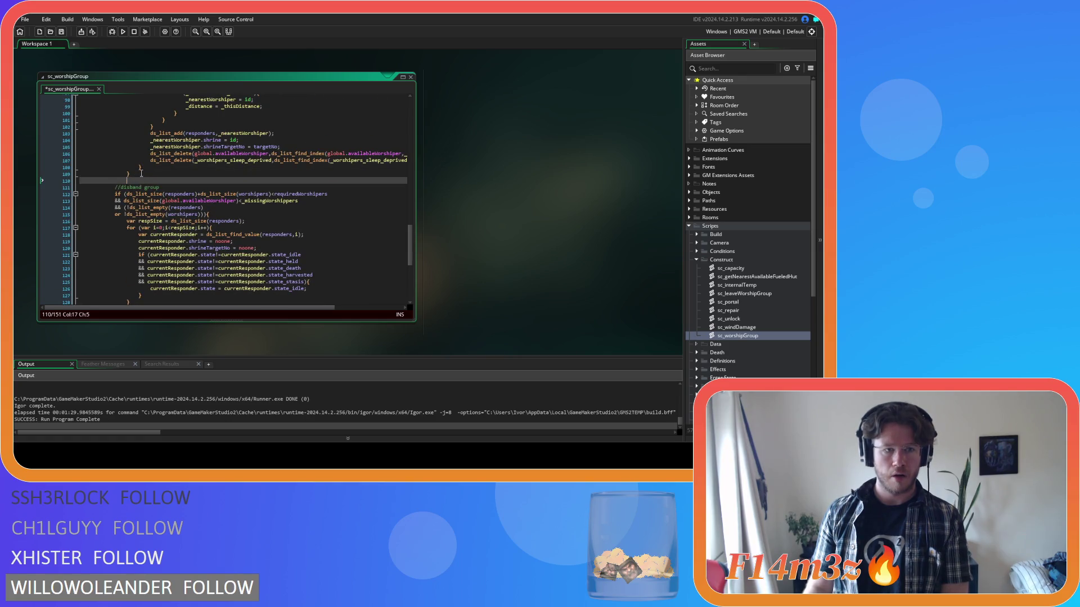
{"action": "key", "text": "BackSpace"}
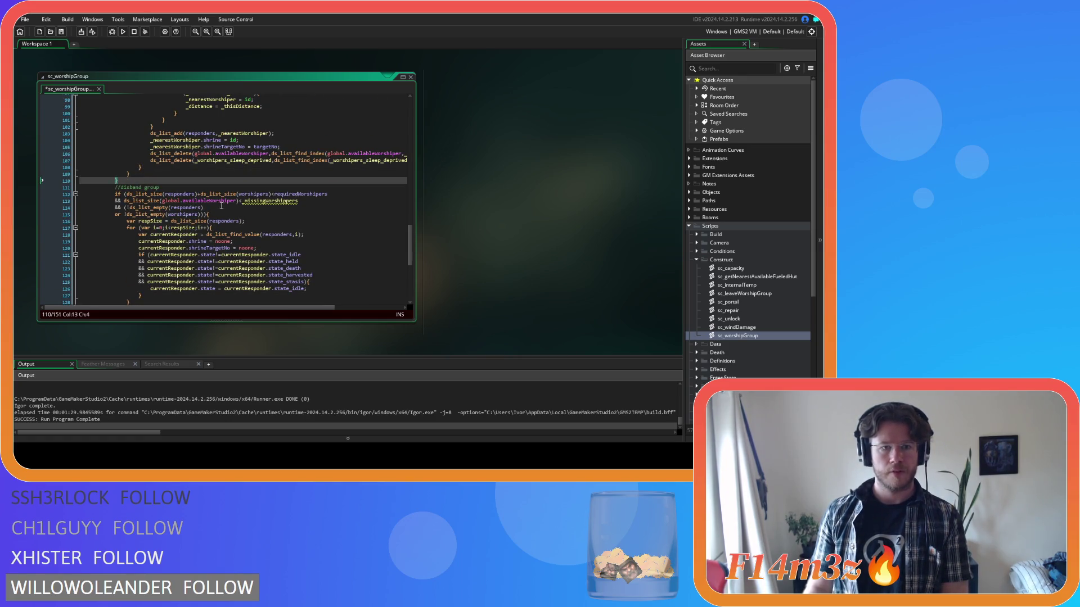
- Review the missingWorshippers code near line 113 and undo/redo the recent edits
{"action": "left_click", "coordinate": [269, 201]}
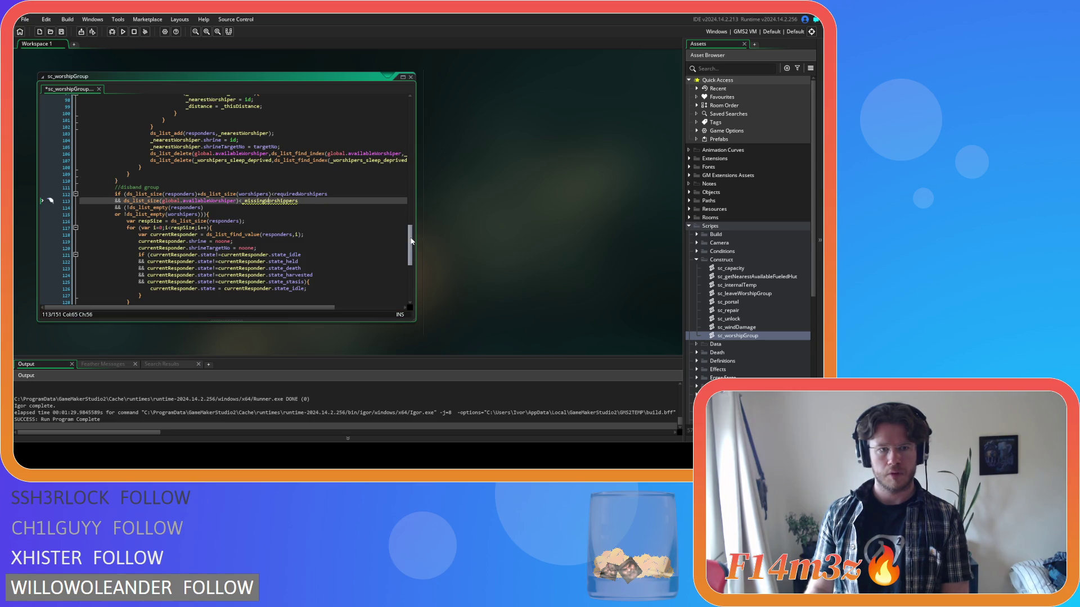
{"action": "scroll", "scroll_direction": "up", "scroll_amount": 3}
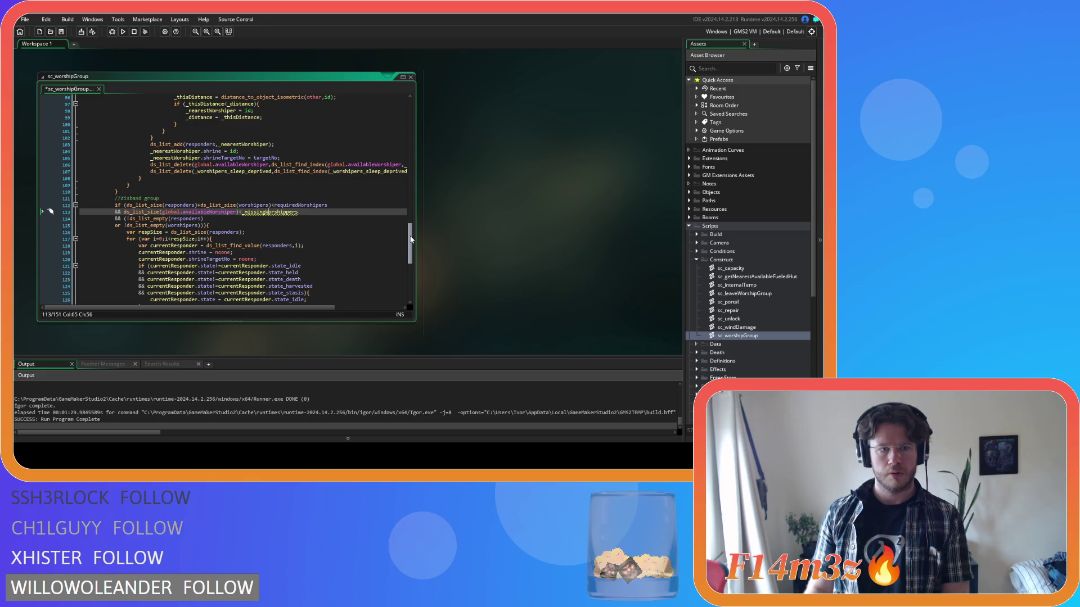
{"action": "scroll", "scroll_direction": "down", "scroll_amount": 3}
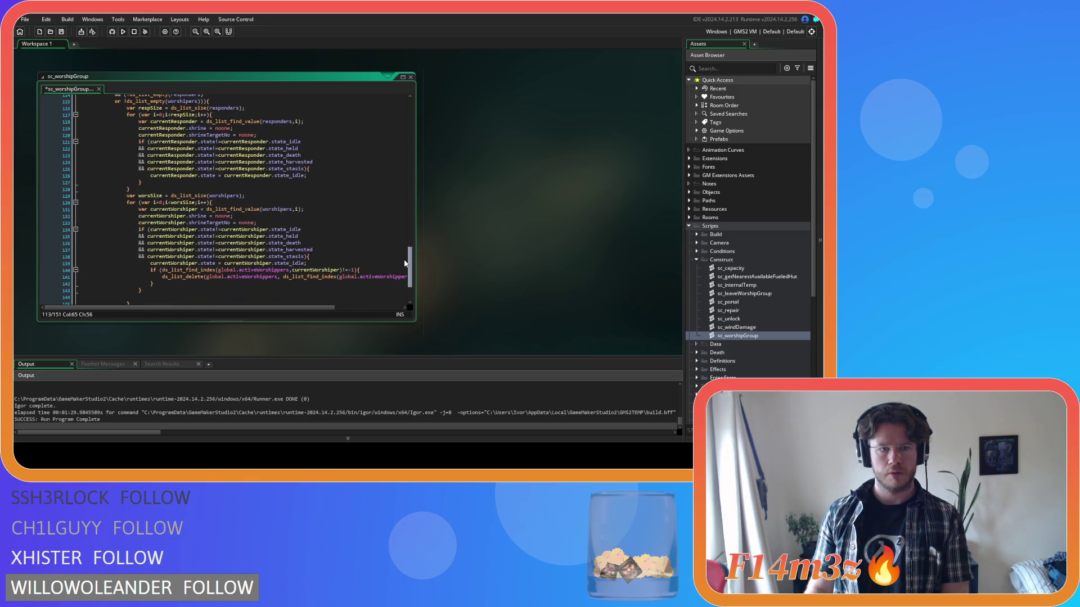
{"action": "left_click_drag", "start_coordinate": [408, 277], "coordinate": [394, 91]}
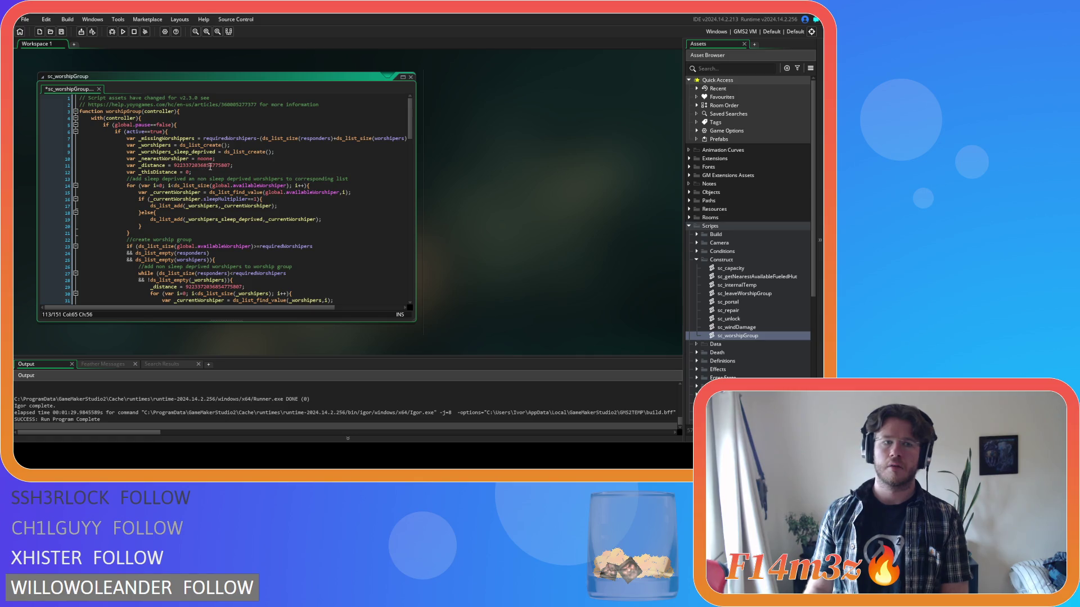
{"action": "key", "text": "ctrl+z"}
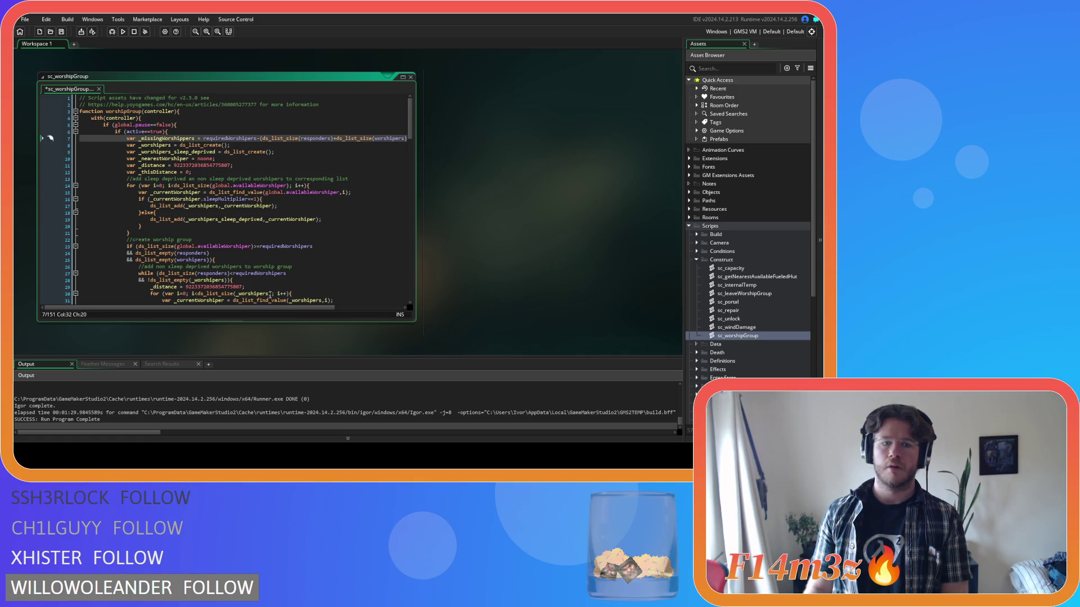
{"action": "key", "text": "ctrl+z"}
{"action": "key", "text": "ctrl+y"}
- Remove the _missingWorshippers calculation from its line inside the active check
{"action": "left_click", "coordinate": [125, 139]}
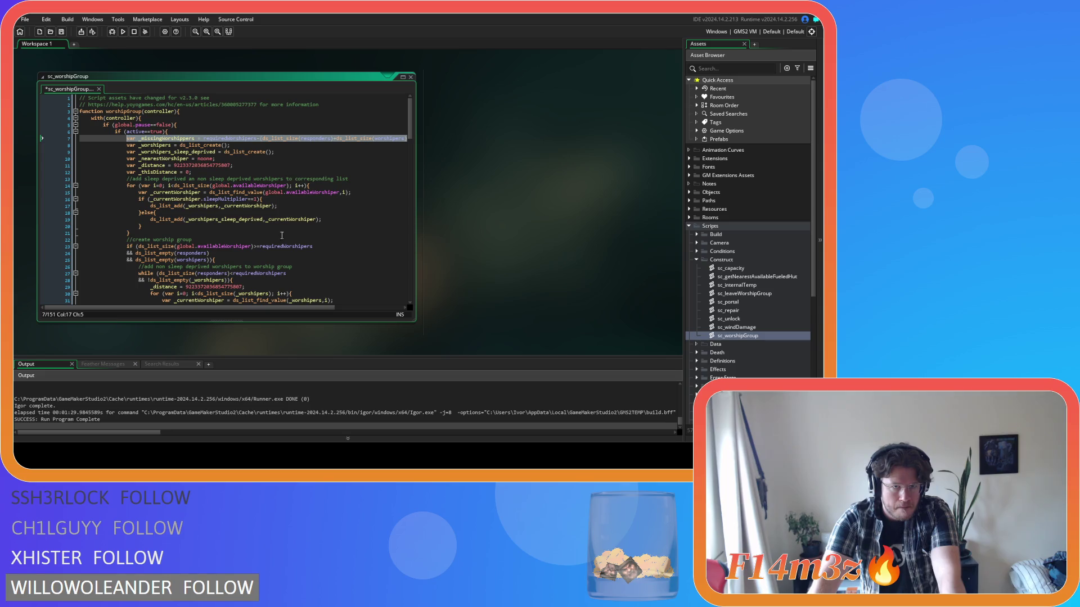
{"action": "left_click_drag", "start_coordinate": [281, 310], "coordinate": [271, 306]}
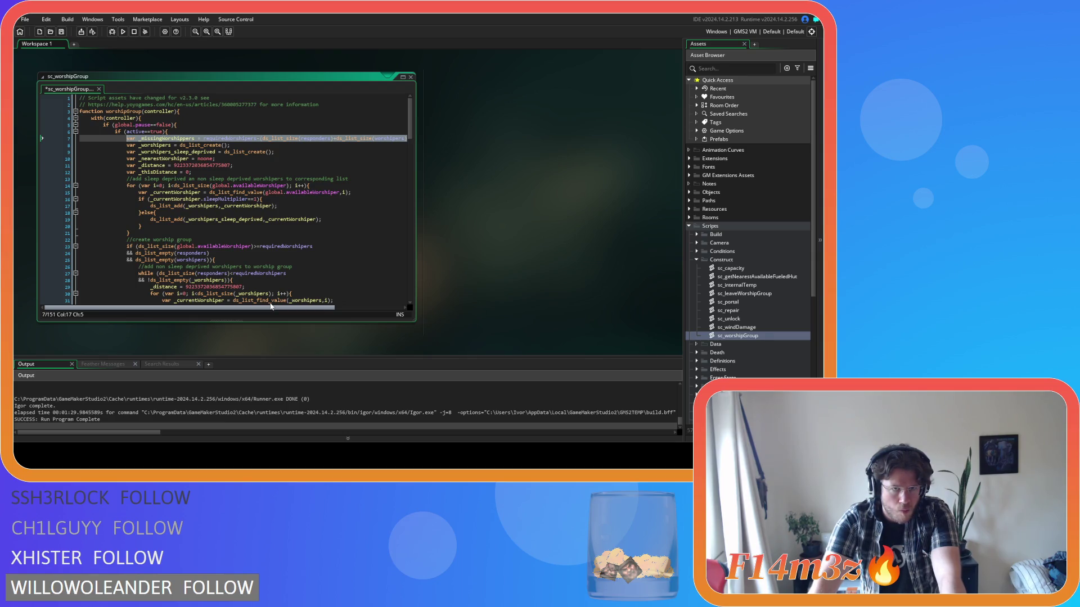
{"action": "left_click_drag", "start_coordinate": [270, 306], "coordinate": [332, 305]}
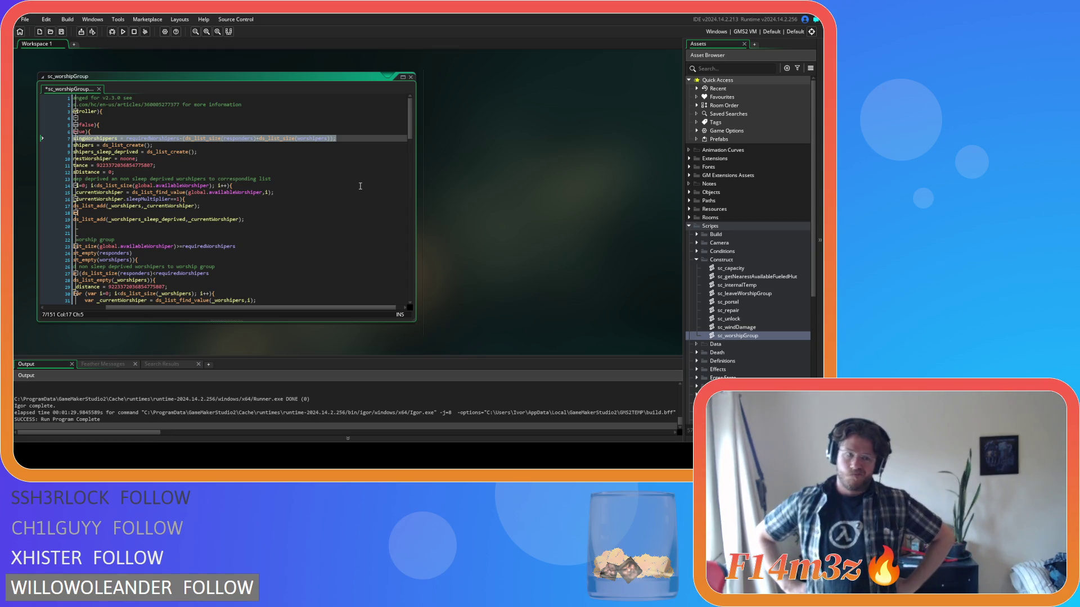
{"action": "key", "text": "Delete"}
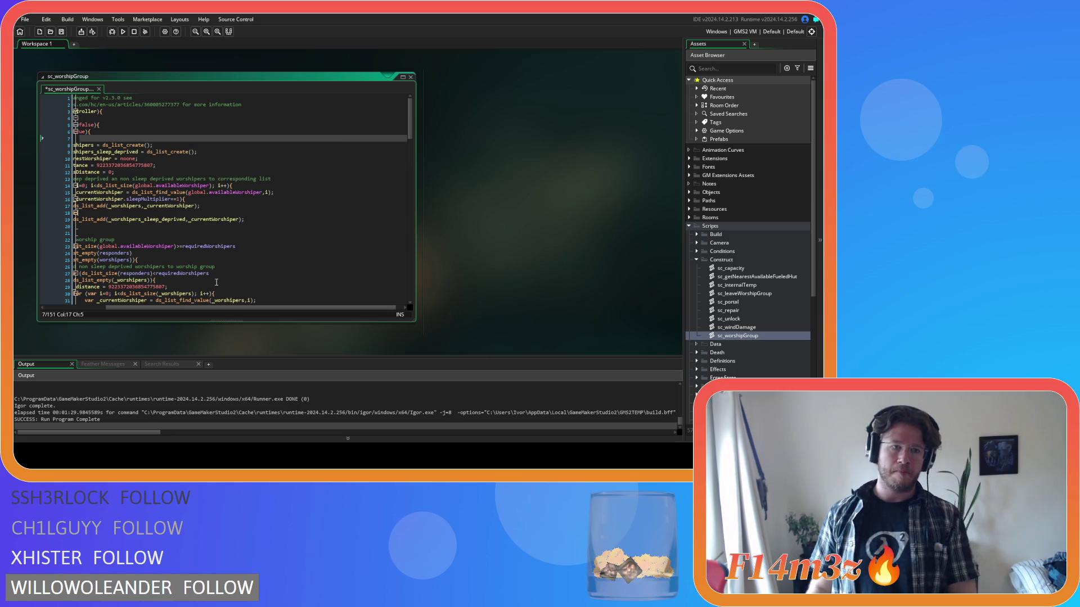
{"action": "left_click_drag", "start_coordinate": [220, 308], "coordinate": [157, 308]}
{"action": "key", "text": "BackSpace"}
{"action": "key", "text": "BackSpace"}
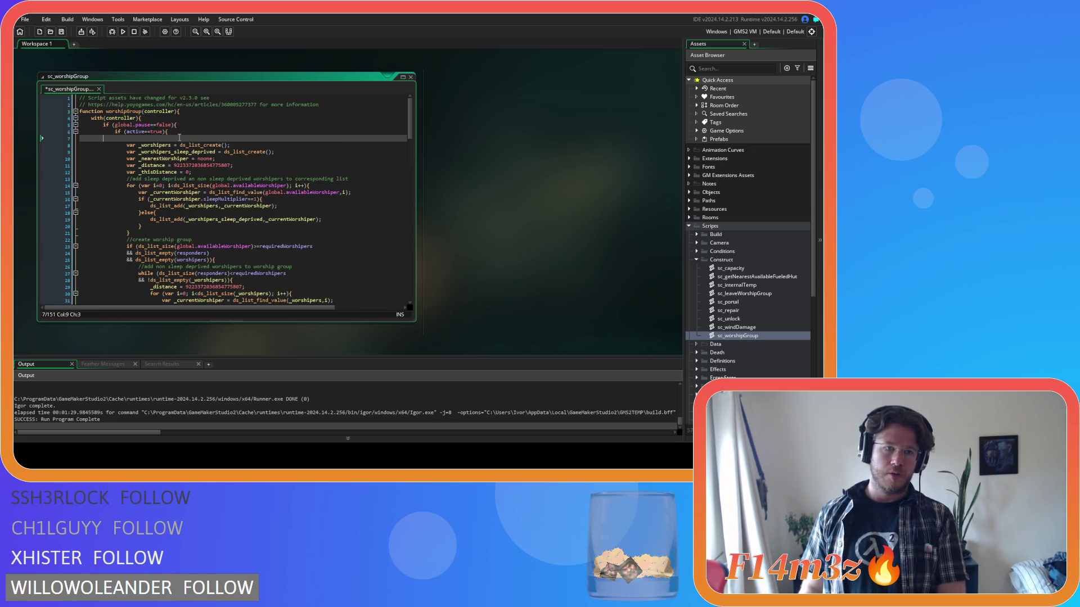
- Put the _missingWorshippers calculation back above the if (active==true) block and review the top of worshipGroup
{"action": "key", "text": "ctrl+z"}
{"action": "key", "text": "ctrl+z"}
{"action": "key", "text": "ctrl+z"}
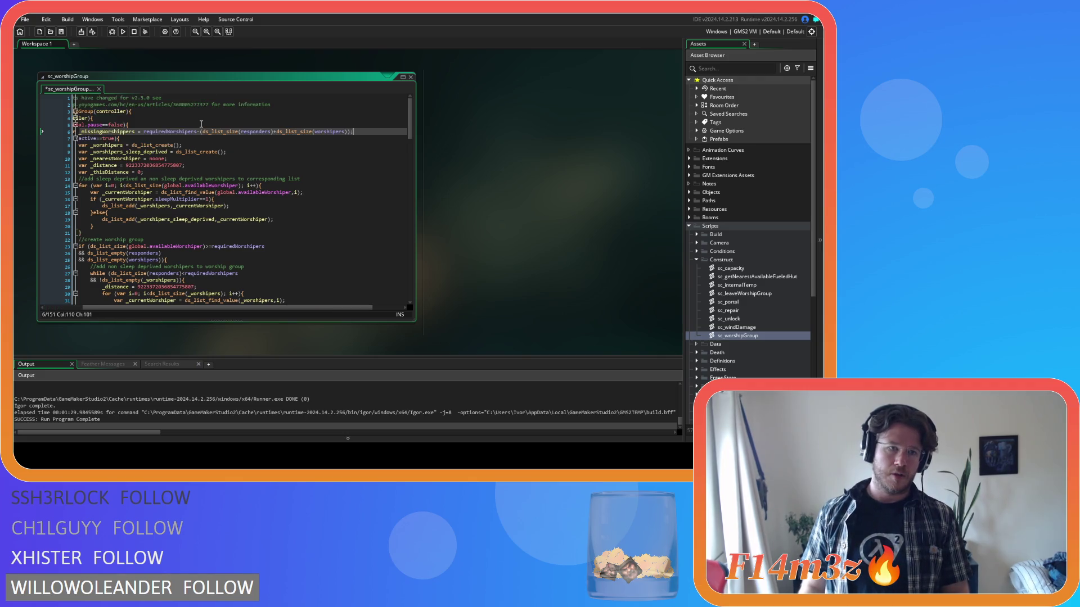
{"action": "left_click_drag", "start_coordinate": [205, 308], "coordinate": [165, 308]}
{"action": "left_click_drag", "start_coordinate": [407, 121], "coordinate": [392, 83]}
{"action": "left_click", "coordinate": [215, 139]}
{"action": "left_click", "coordinate": [371, 159]}
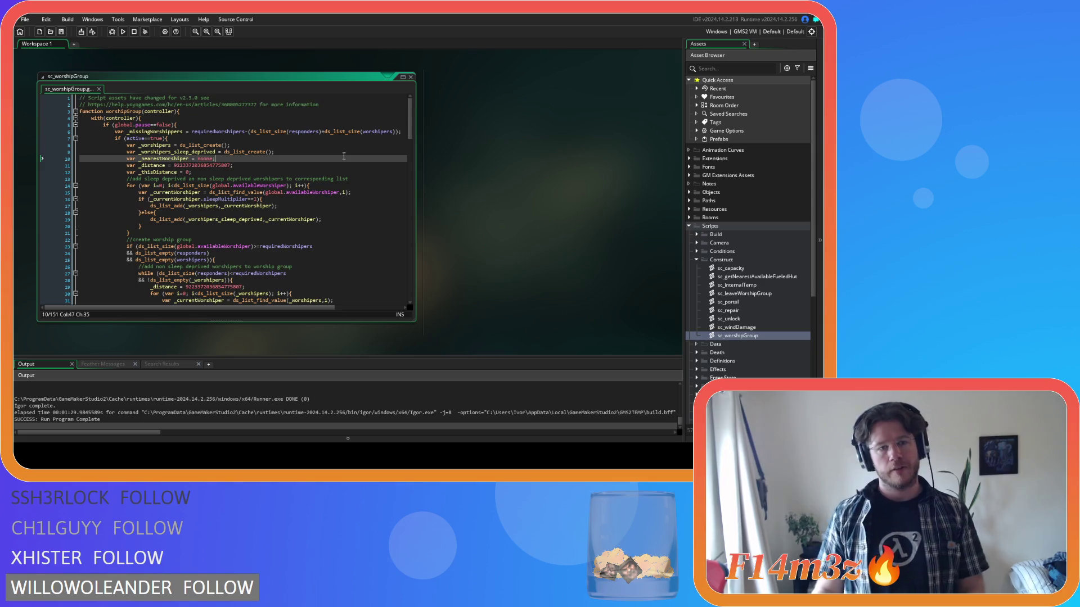
{"action": "right_click", "coordinate": [590, 146]}
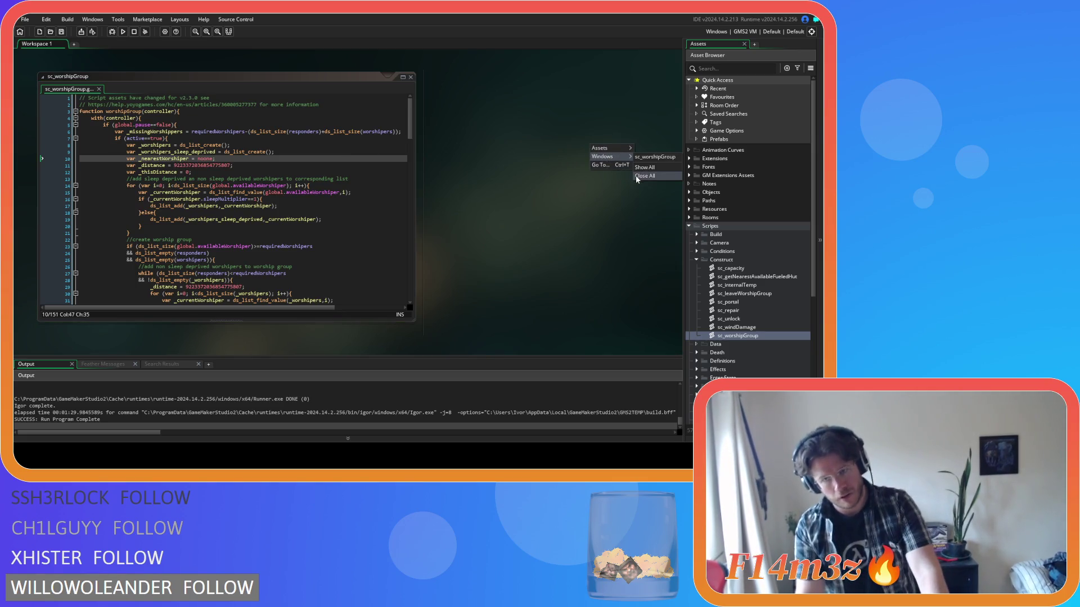
- Close all editors, collapse Construct and Scripts, and expand Objects > Menu
{"action": "left_click", "coordinate": [635, 177]}
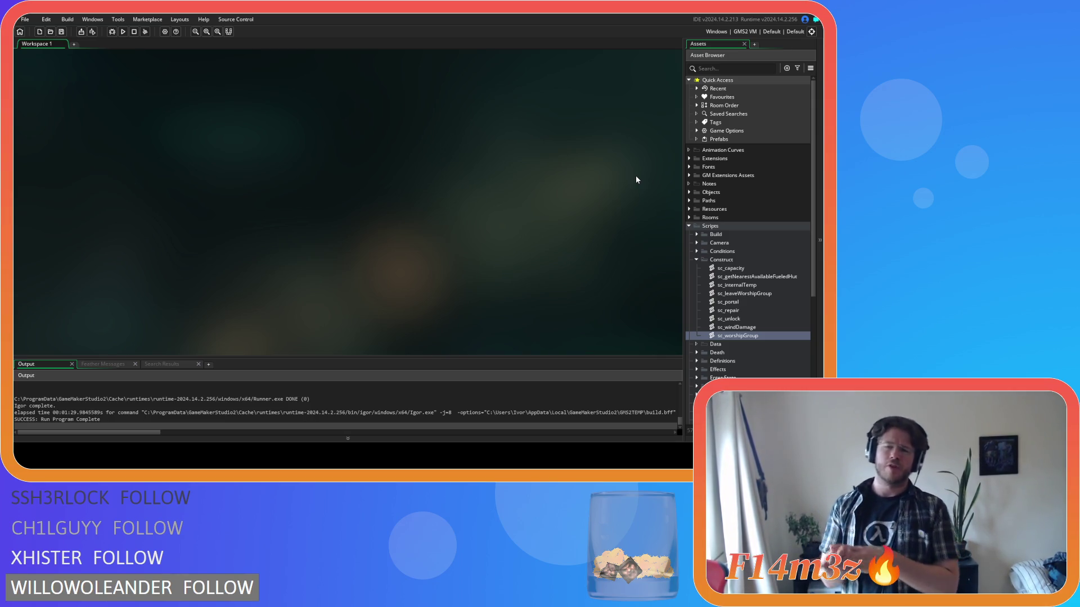
{"action": "left_click", "coordinate": [696, 259]}
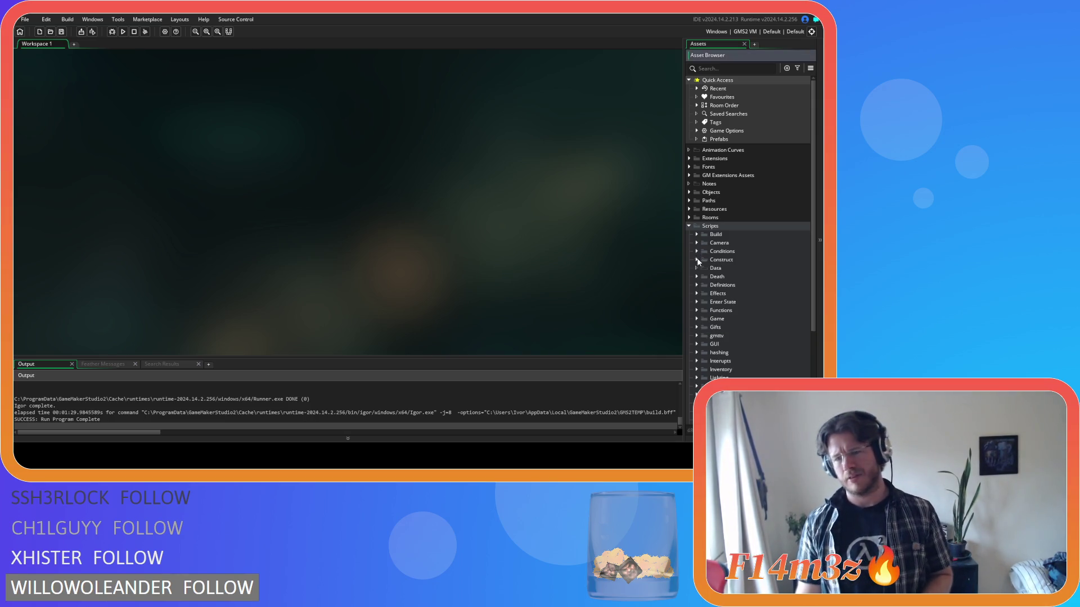
{"action": "left_click", "coordinate": [688, 225]}
{"action": "left_click", "coordinate": [688, 191]}
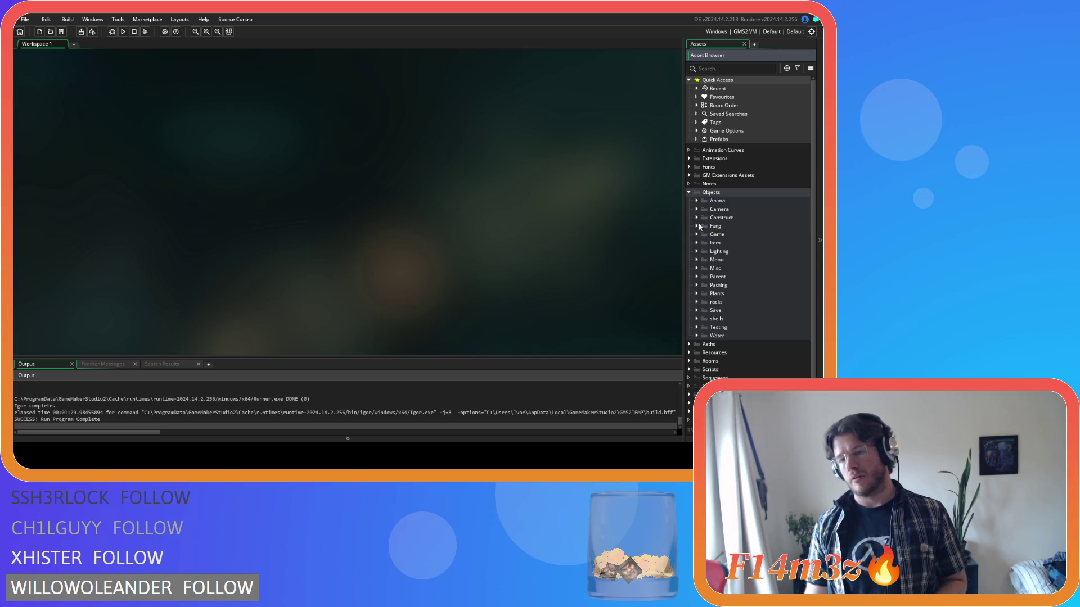
{"action": "left_click", "coordinate": [696, 259]}
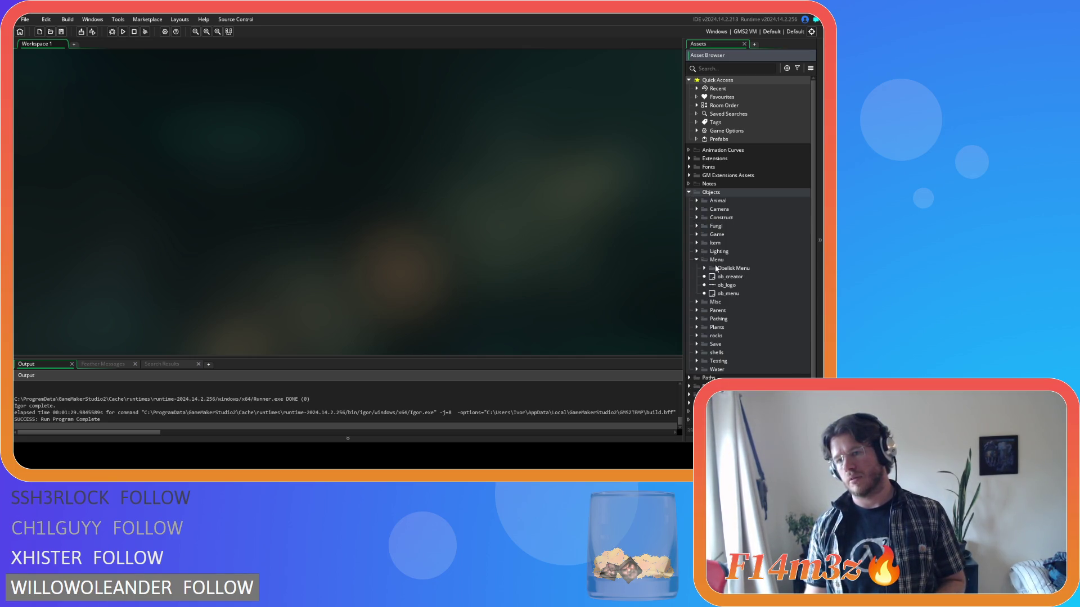
- Open ob_menu's Create event and go to the end of the global.dangerCooldown line in //options
{"action": "double_click", "coordinate": [729, 276]}
{"action": "left_click", "coordinate": [210, 121]}
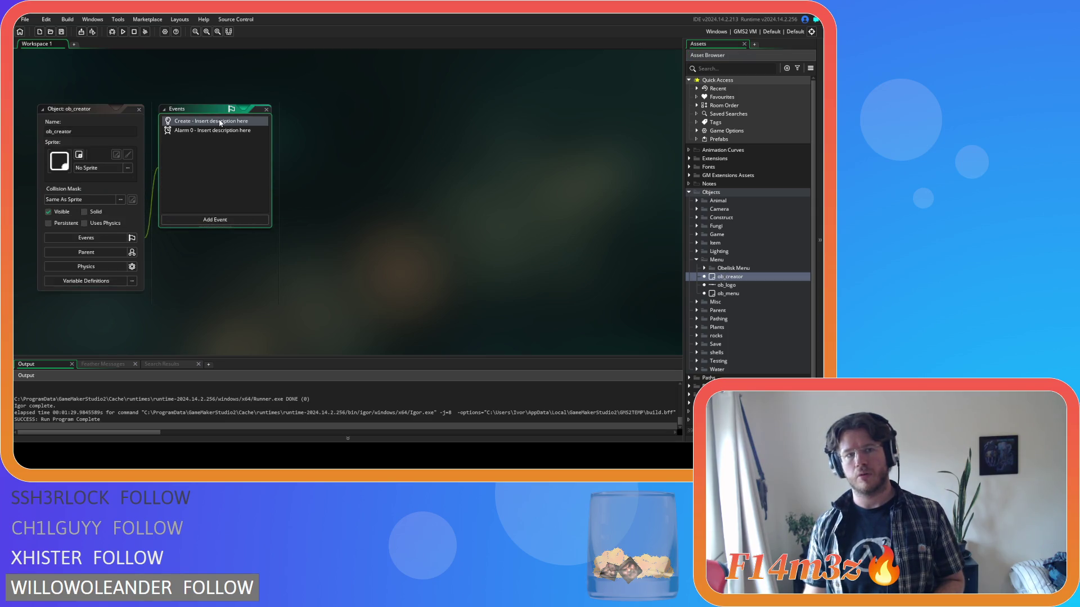
{"action": "left_click_drag", "start_coordinate": [659, 198], "coordinate": [663, 325]}
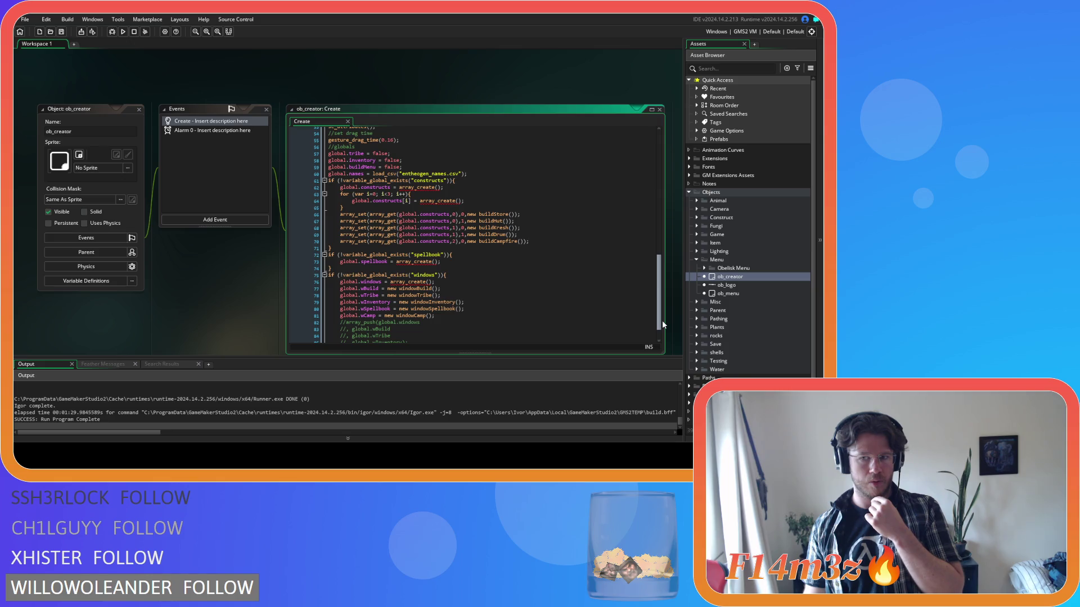
{"action": "double_click", "coordinate": [768, 293]}
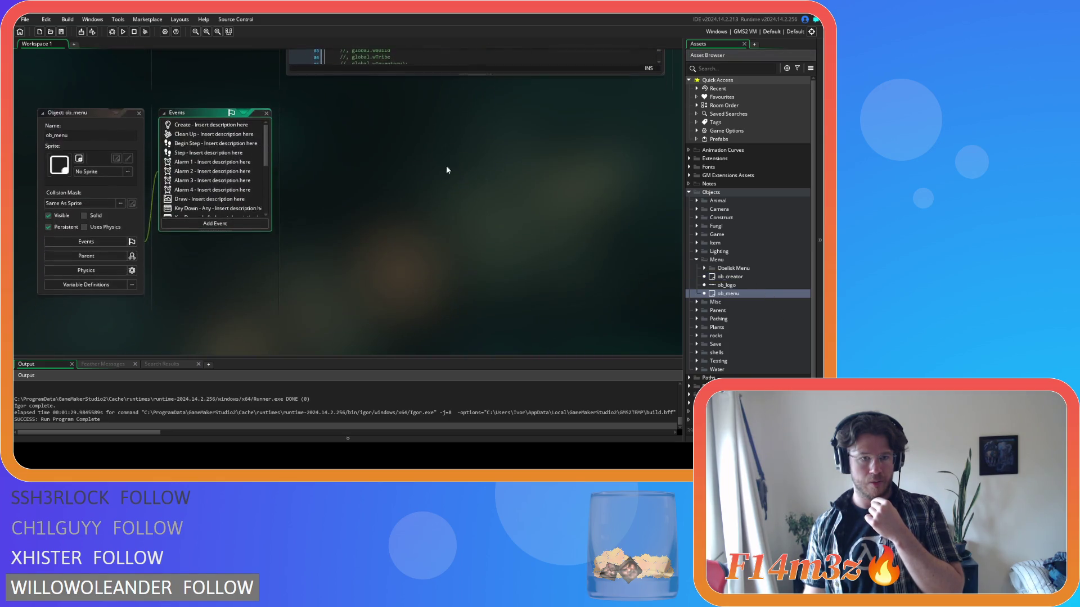
{"action": "double_click", "coordinate": [206, 127]}
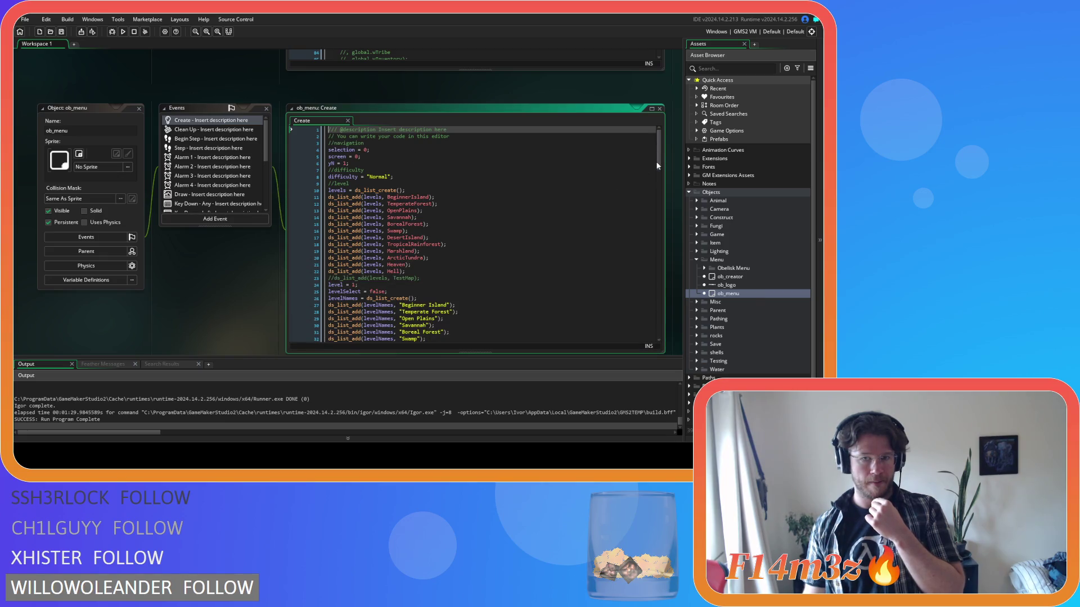
{"action": "scroll", "scroll_direction": "down", "scroll_amount": 3}
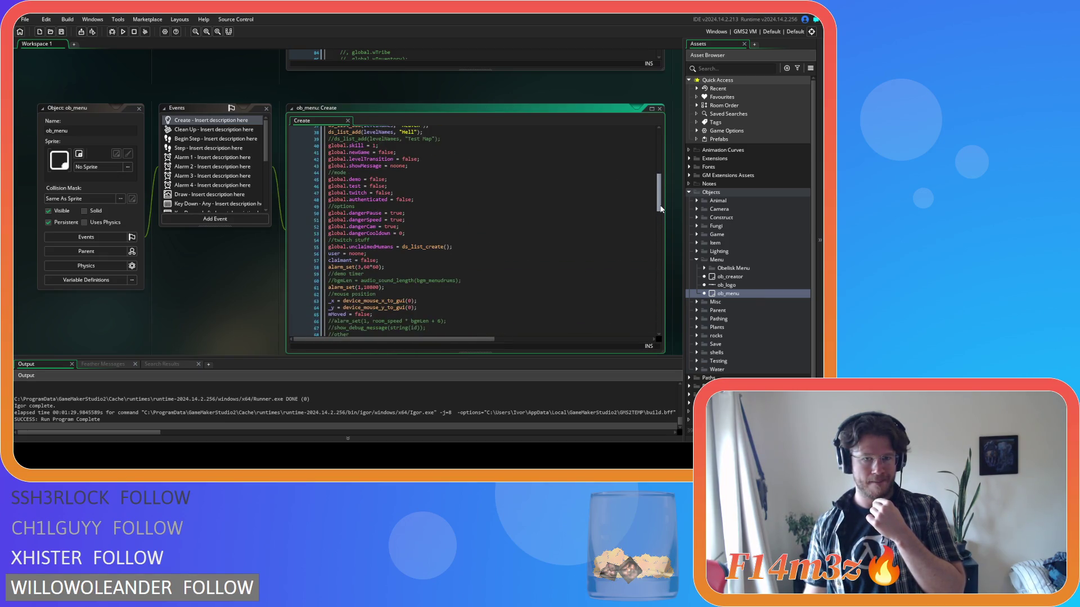
{"action": "left_click_drag", "start_coordinate": [346, 208], "coordinate": [444, 236]}
{"action": "left_click", "coordinate": [445, 236]}
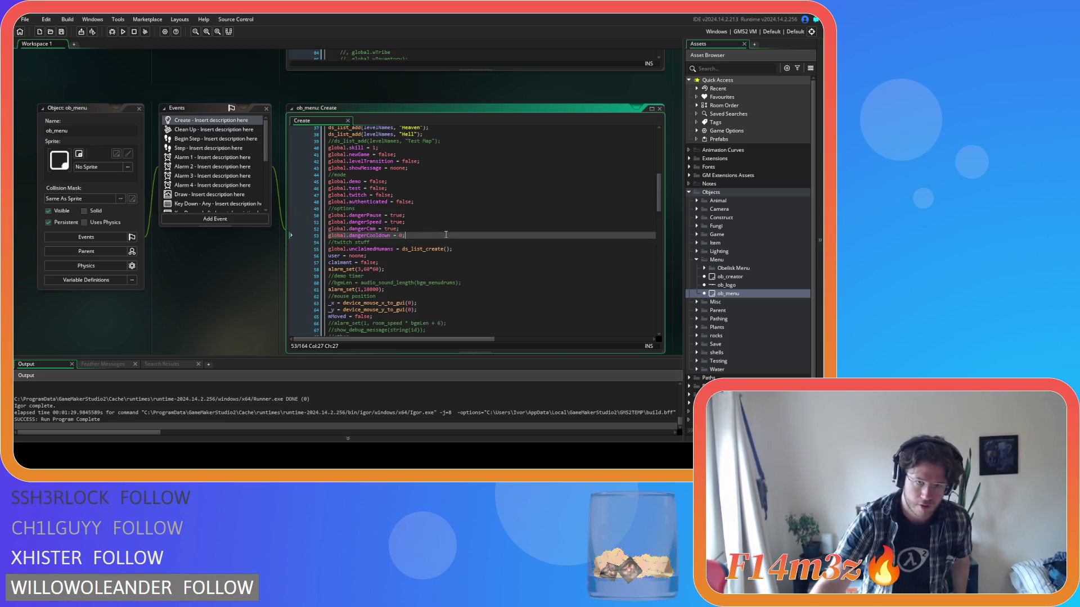
- Add 'global.autoShrine = true' below the dangerCooldown setting and save ob_menu's Create event
{"action": "key", "text": "Return"}
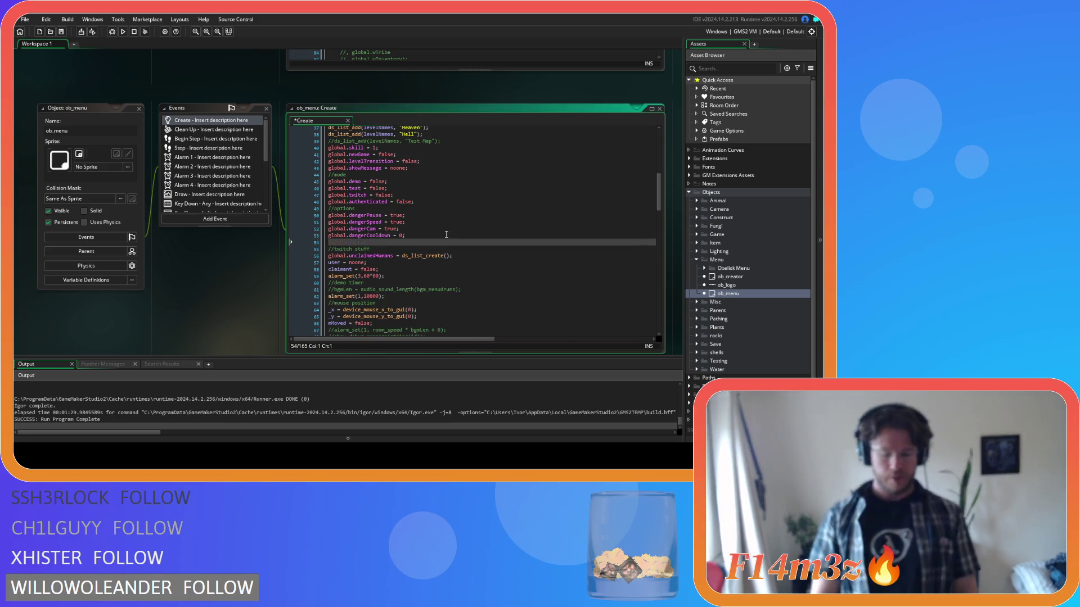
{"action": "type", "text": "global."}
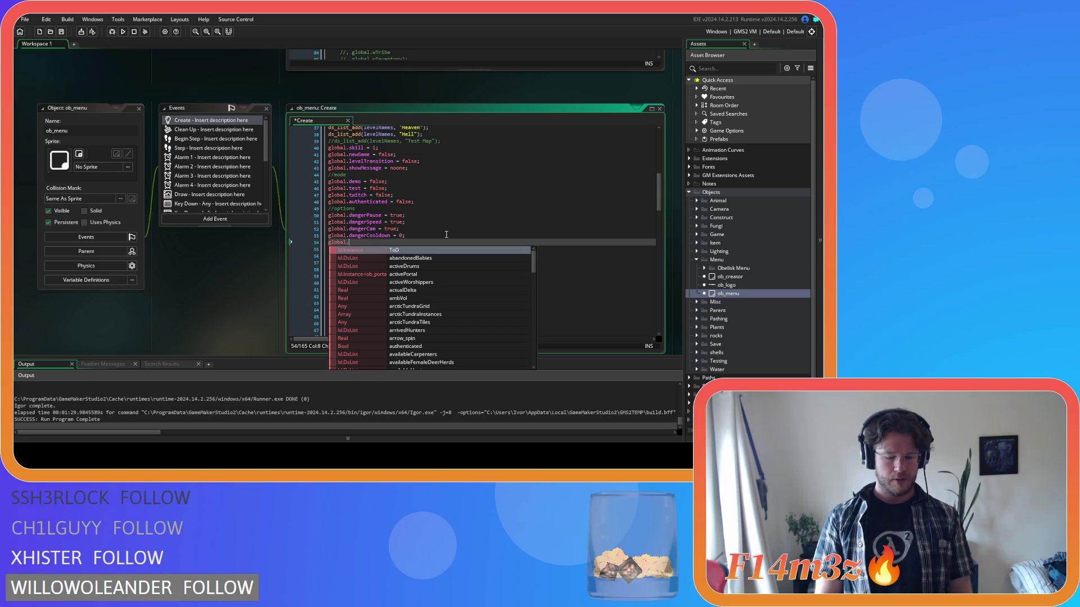
{"action": "type", "text": "auto"}
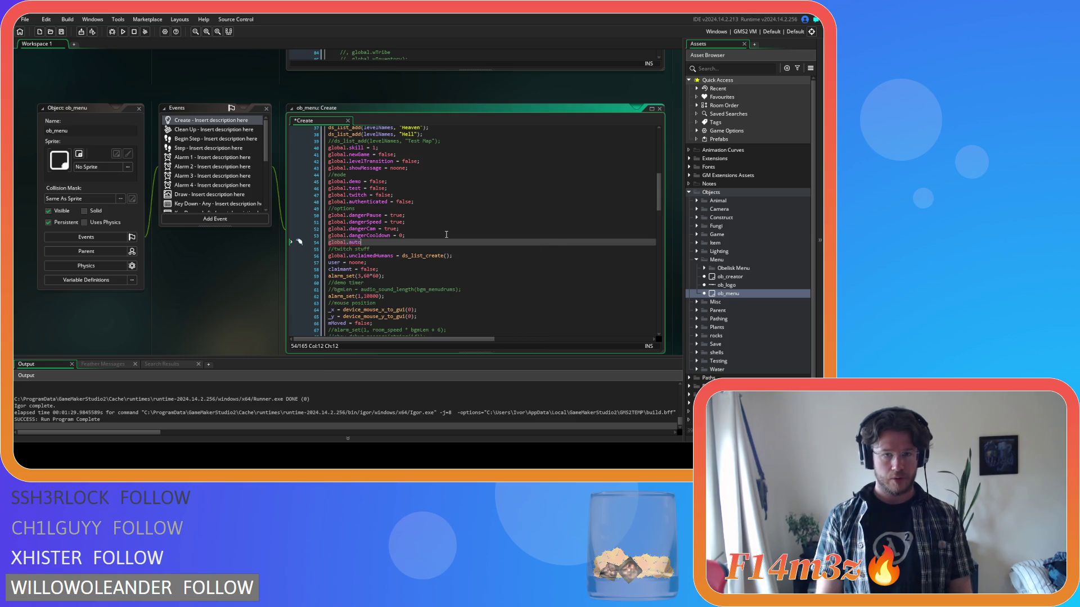
{"action": "key", "text": "BackSpace"}
{"action": "key", "text": "BackSpace"}
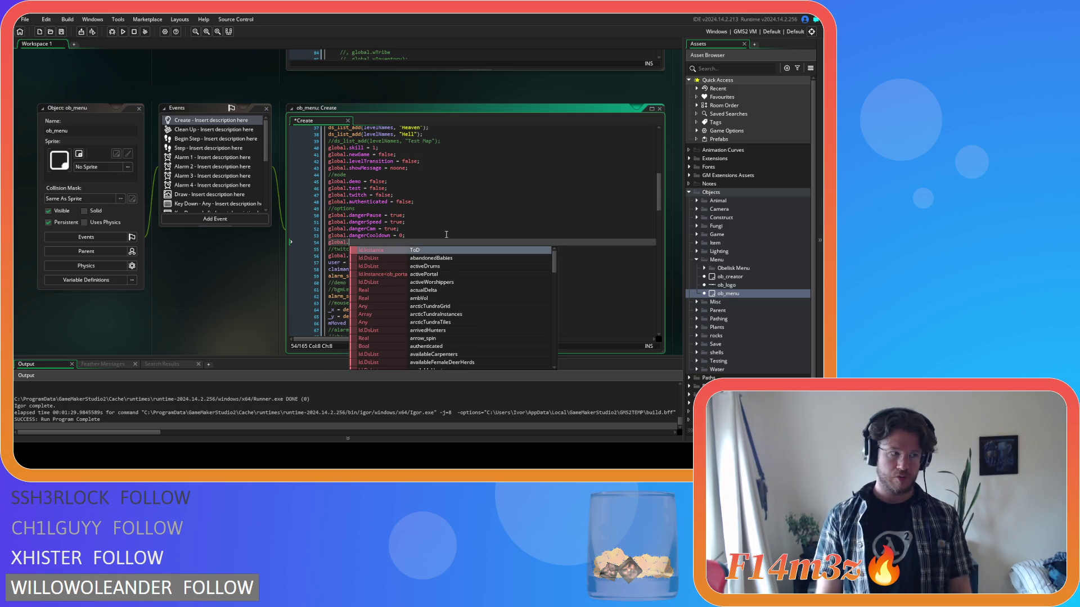
{"action": "type", "text": "autoShrine "}
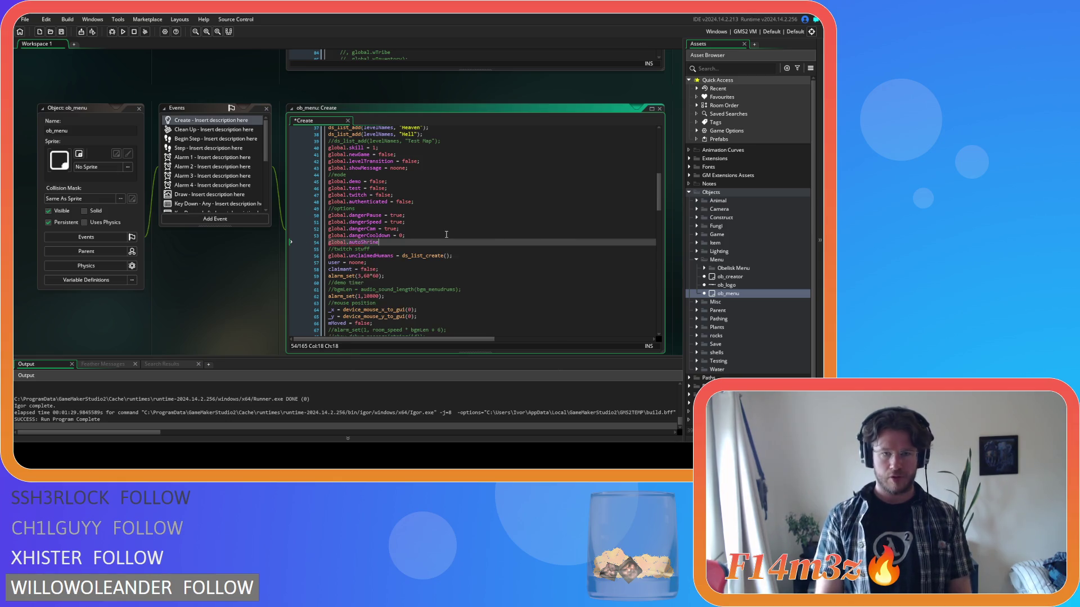
{"action": "type", "text": "= t"}
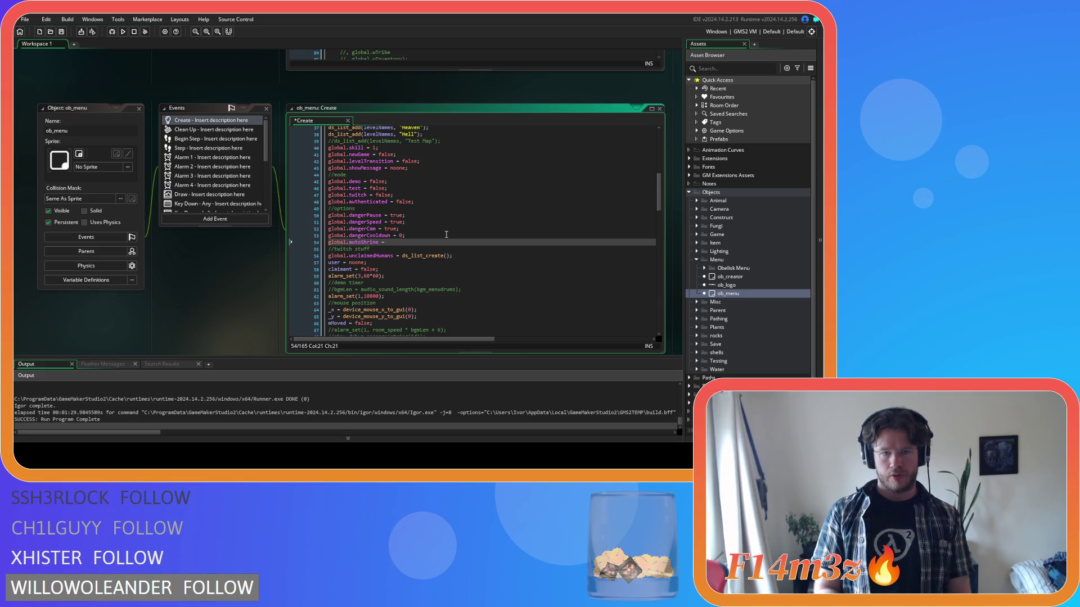
{"action": "type", "text": "rue;"}
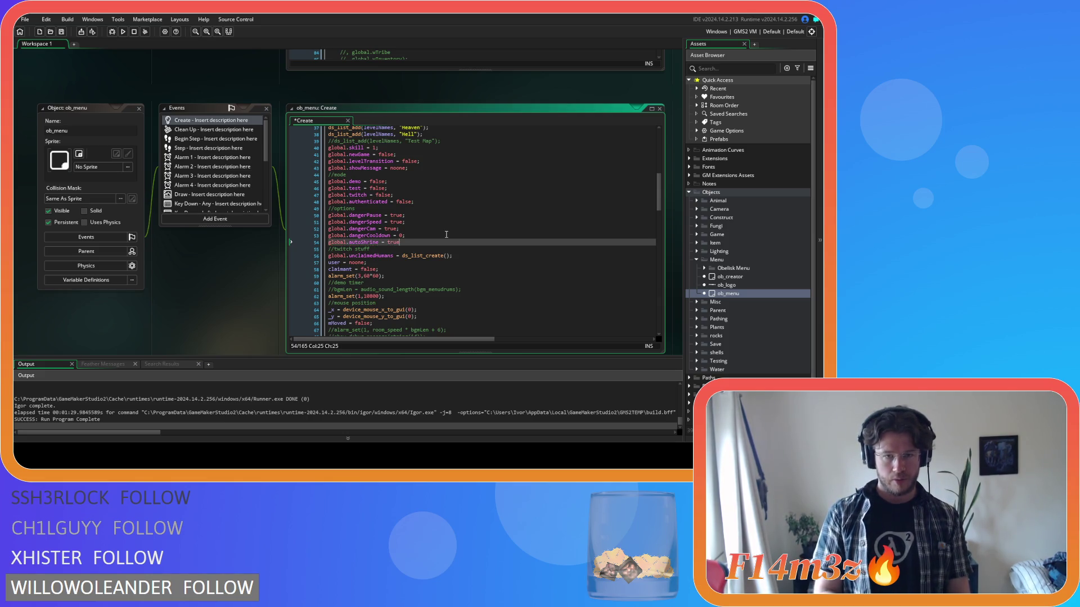
{"action": "key", "text": "ctrl+s"}
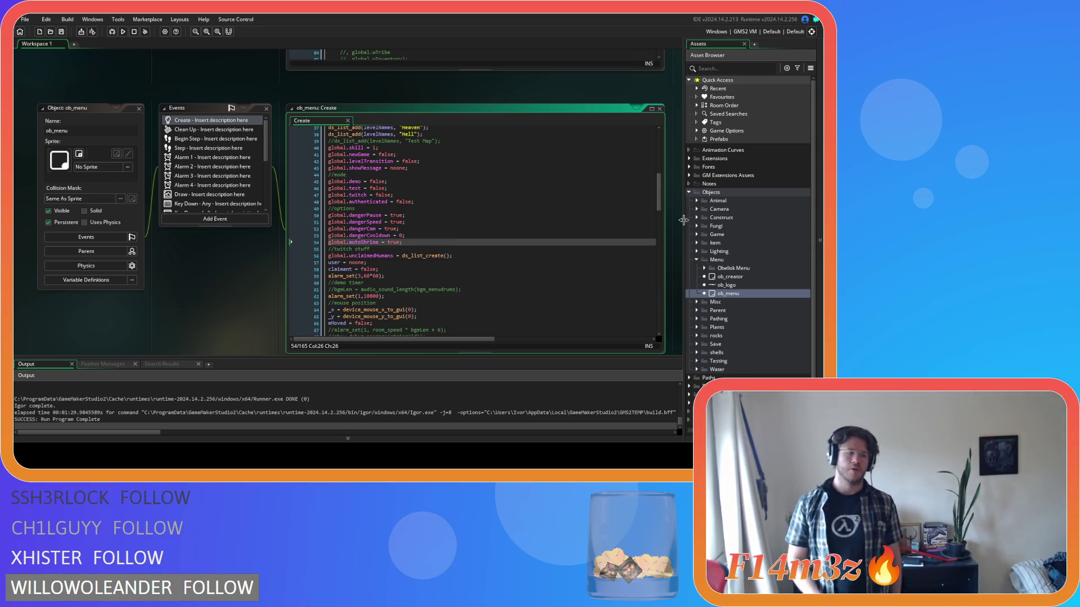
- Close all editors and open ob_human from the Animal > Human objects folder
{"action": "right_click", "coordinate": [162, 86]}
{"action": "mouse_move", "coordinate": [175, 99]}
{"action": "left_click", "coordinate": [243, 129]}
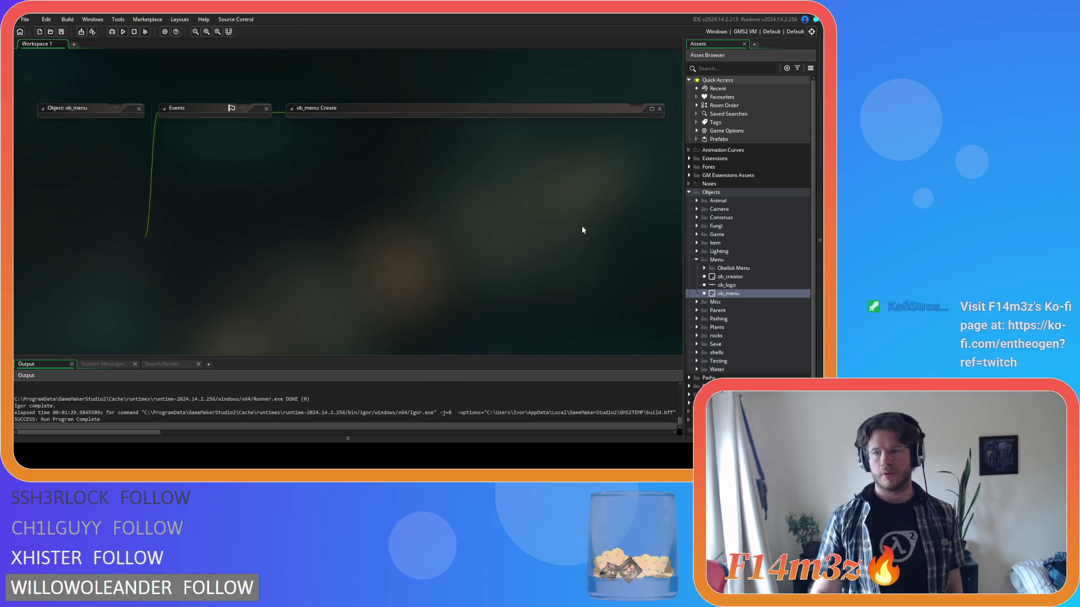
{"action": "left_click", "coordinate": [697, 201]}
{"action": "left_click", "coordinate": [704, 209]}
{"action": "left_click", "coordinate": [720, 218]}
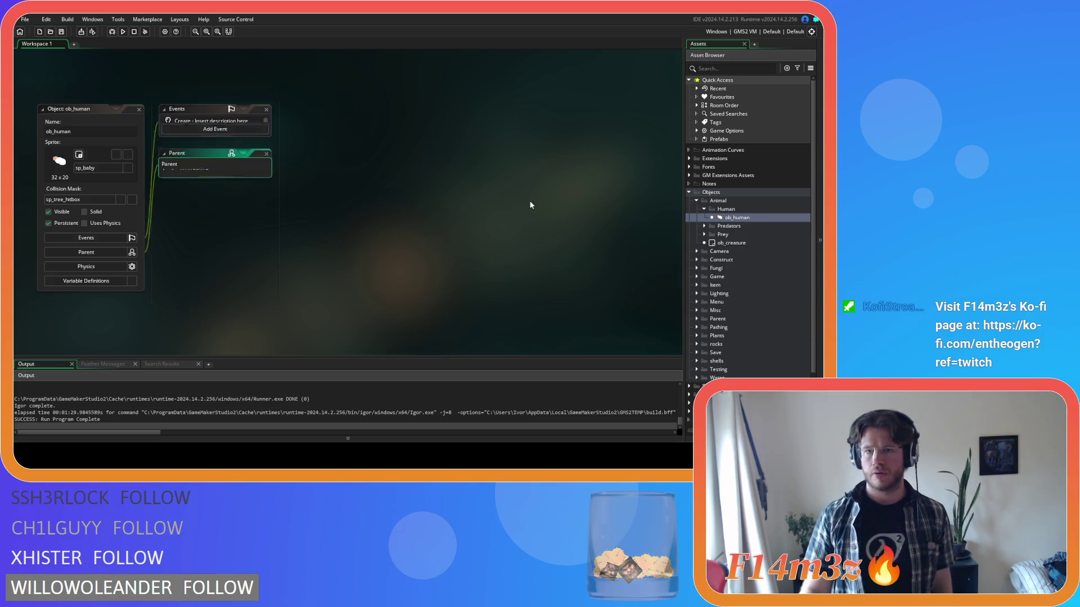
{"action": "left_click", "coordinate": [362, 121]}
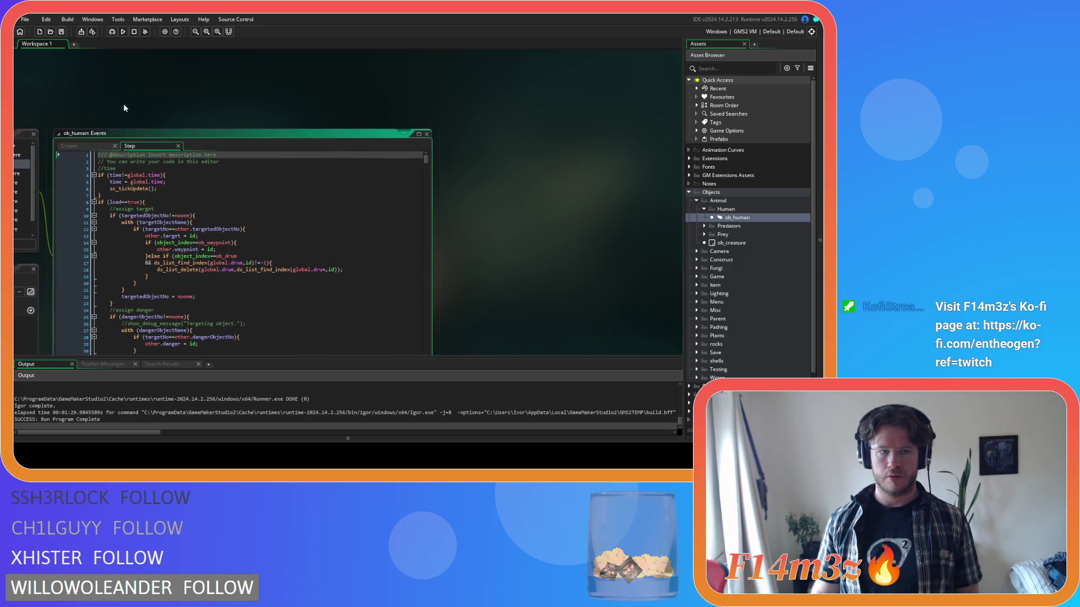
- Navigate ob_human's Step event to the with (shrine) block in the worshipper-tracker cleanup
{"action": "left_click", "coordinate": [456, 160]}
{"action": "key", "text": "ctrl+f"}
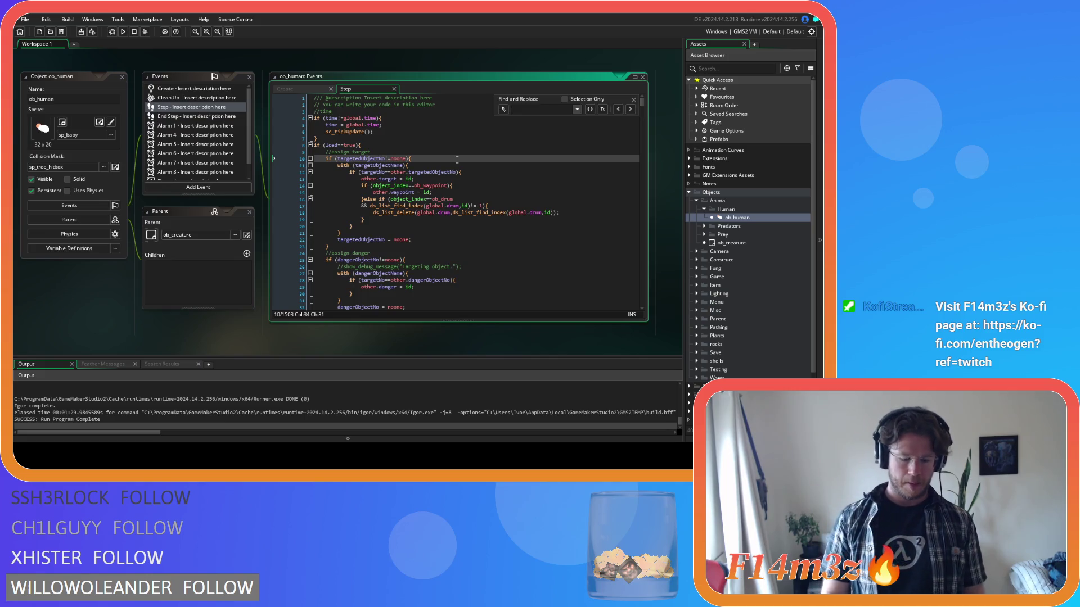
{"action": "left_click", "coordinate": [634, 99]}
{"action": "left_click_drag", "start_coordinate": [641, 101], "coordinate": [648, 271]}
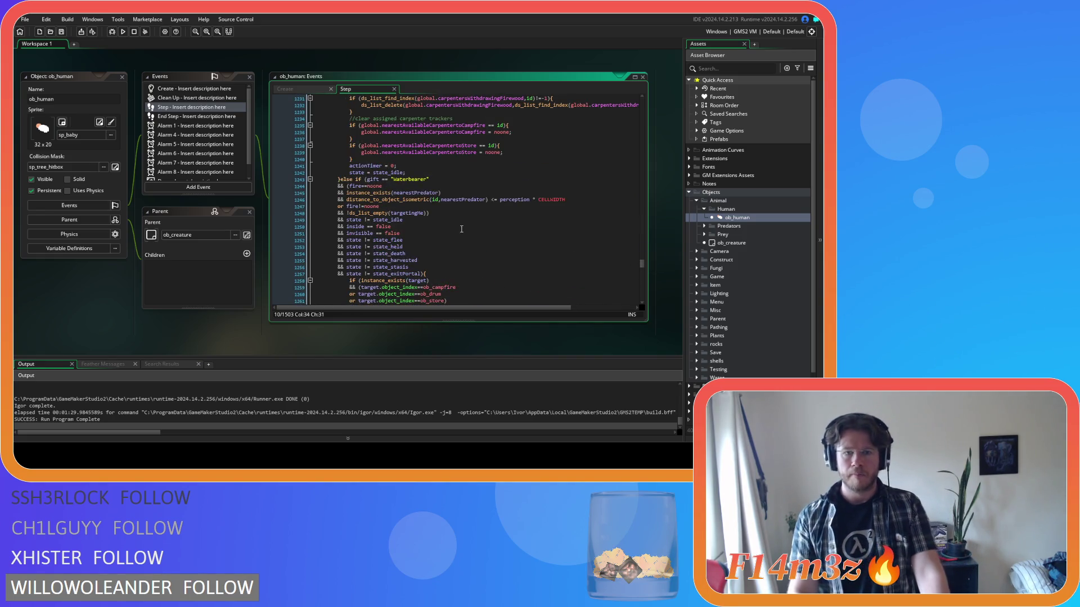
{"action": "scroll", "scroll_direction": "up", "scroll_amount": 3}
{"action": "scroll", "scroll_direction": "up", "scroll_amount": 3}
{"action": "left_click", "coordinate": [449, 118]}
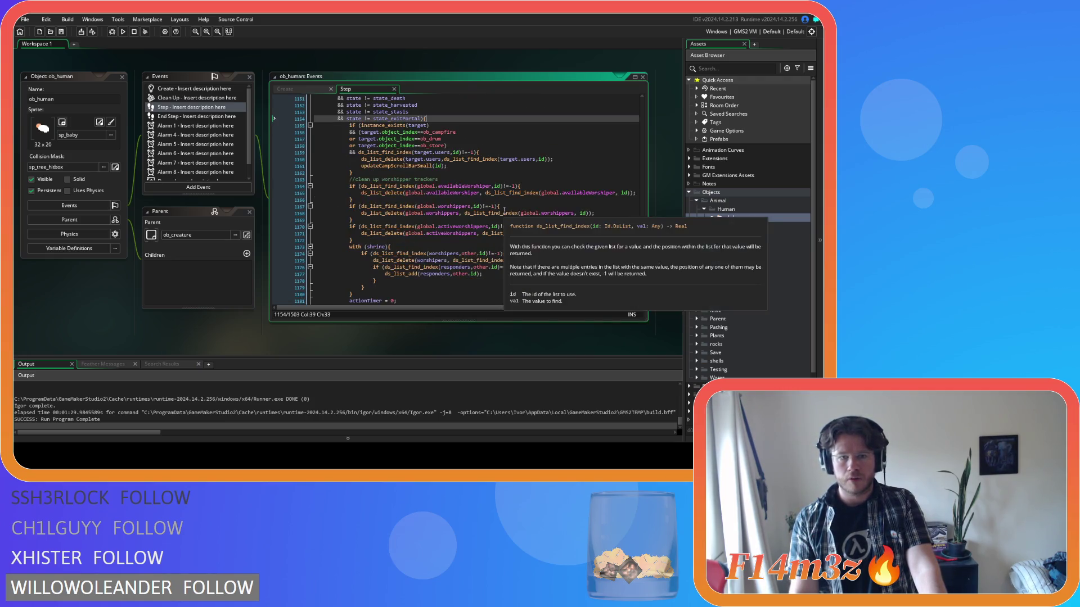
{"action": "scroll", "scroll_direction": "down", "scroll_amount": 3}
{"action": "left_click", "coordinate": [523, 219]}
{"action": "left_click", "coordinate": [476, 233]}
{"action": "scroll", "scroll_direction": "up", "scroll_amount": 3}
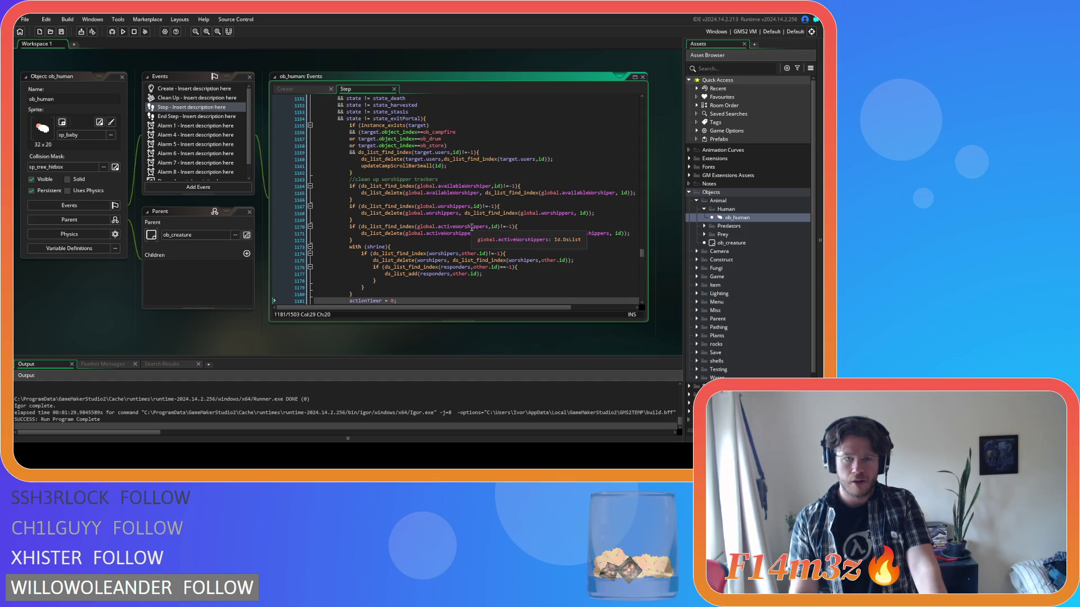
{"action": "scroll", "scroll_direction": "down", "scroll_amount": 3}
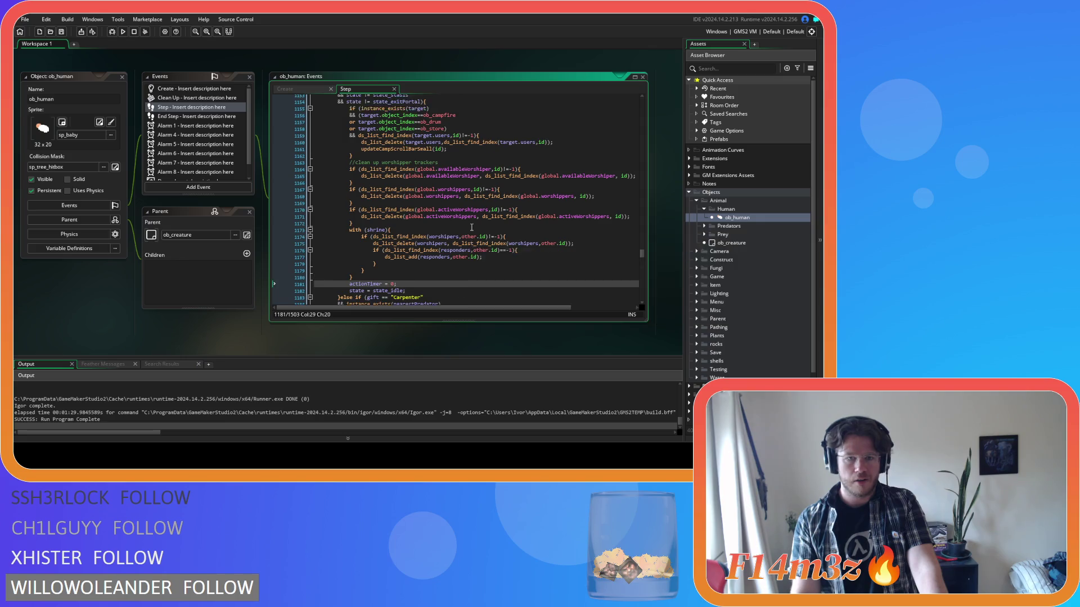
- Add an empty 'if (global.autoShrine==true){' block right after the with (shrine) block
{"action": "key", "text": "Up"}
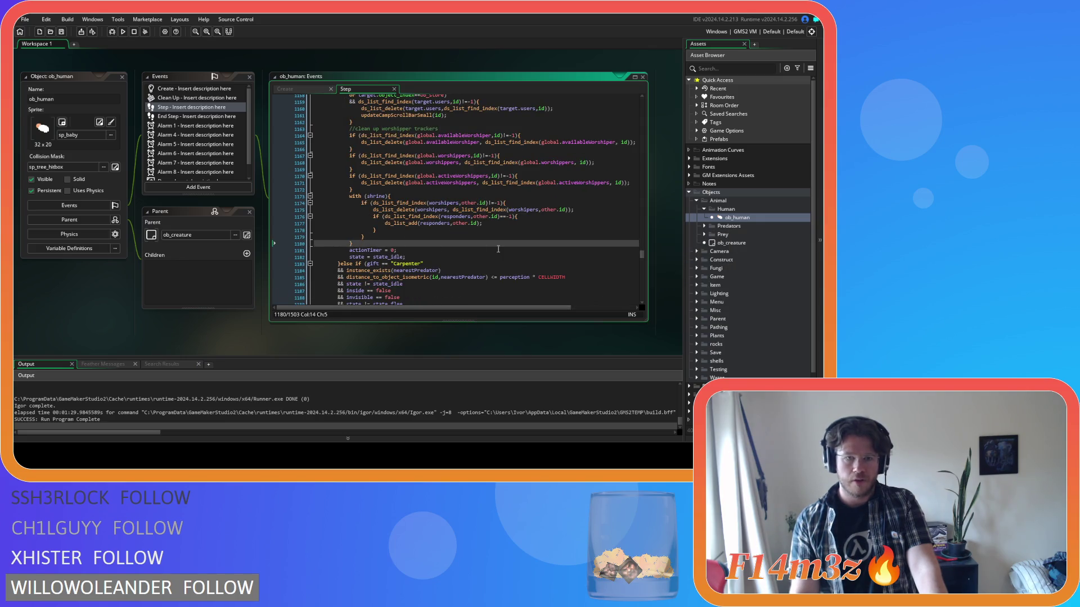
{"action": "key", "text": "Return"}
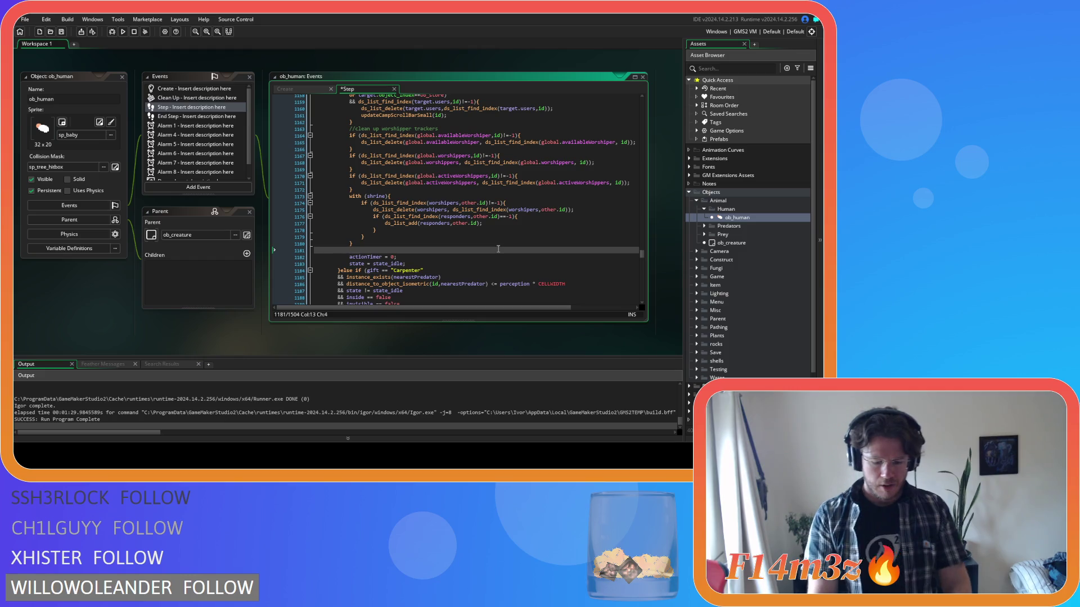
{"action": "type", "text": "if (global"}
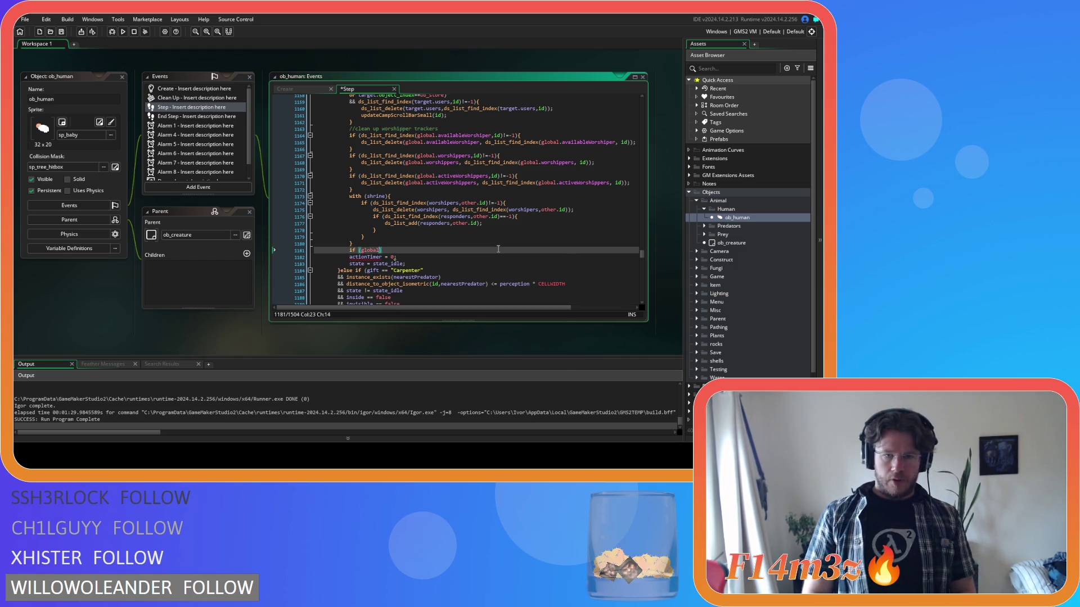
{"action": "type", "text": ".autoShrine"}
{"action": "type", "text": "==true)"}
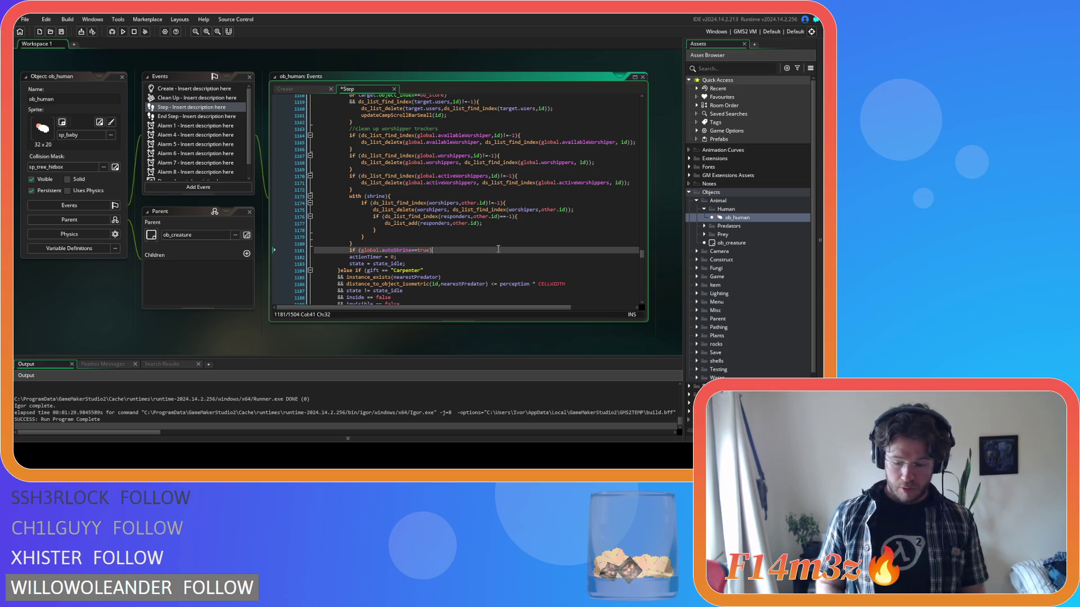
{"action": "type", "text": "{"}
{"action": "key", "text": "Return"}
{"action": "key", "text": "Tab"}
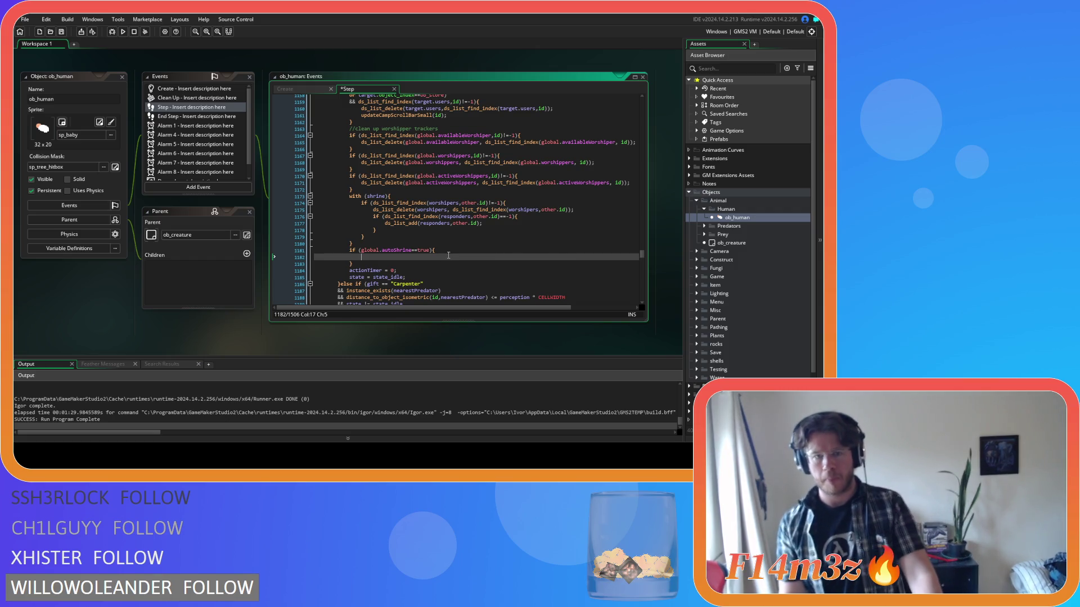
- Select the new autoShrine block and delete it again
{"action": "scroll", "scroll_direction": "up", "scroll_amount": 3}
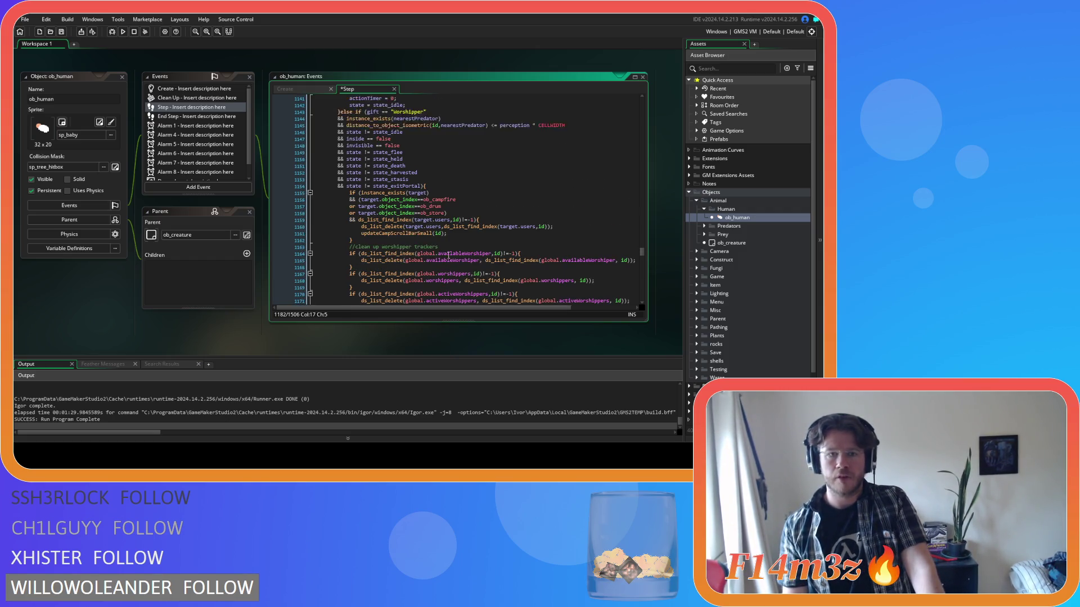
{"action": "scroll", "scroll_direction": "down", "scroll_amount": 3}
{"action": "left_click", "coordinate": [392, 180]}
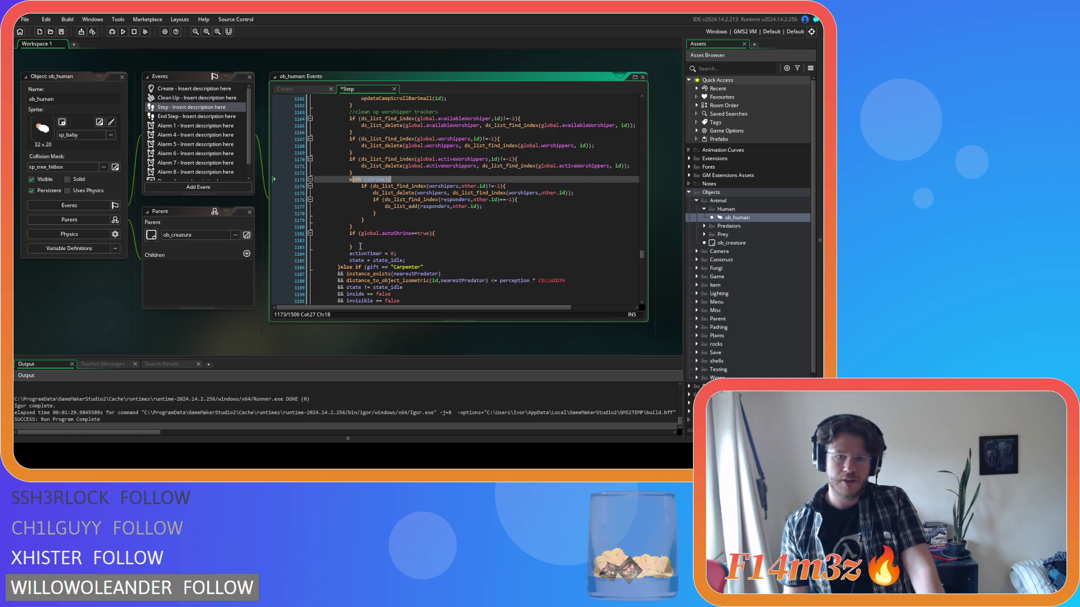
{"action": "left_click_drag", "start_coordinate": [361, 246], "coordinate": [347, 235]}
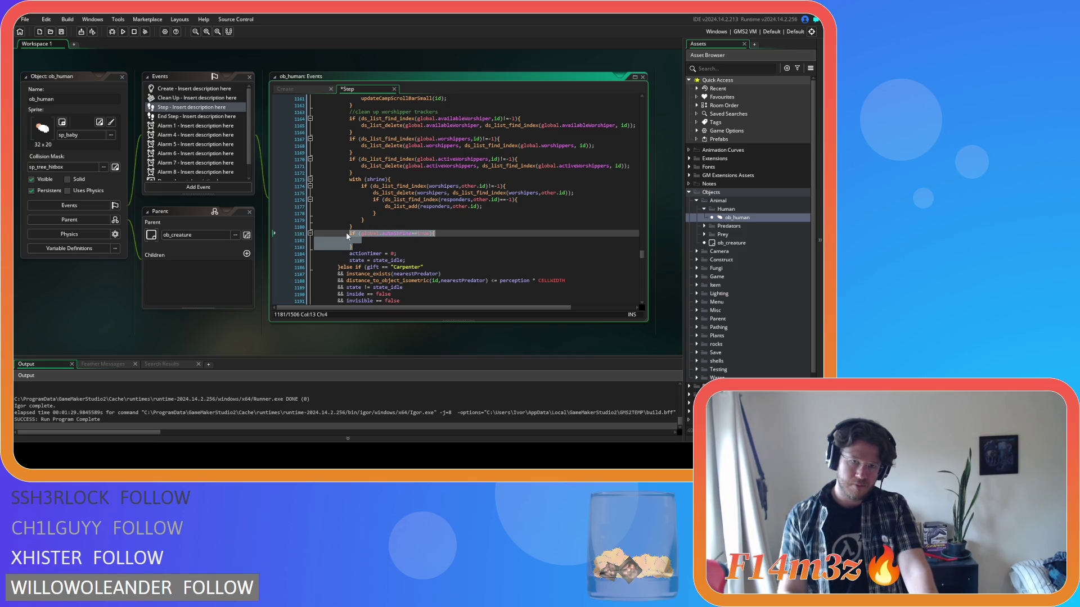
{"action": "scroll", "scroll_direction": "up", "scroll_amount": 3}
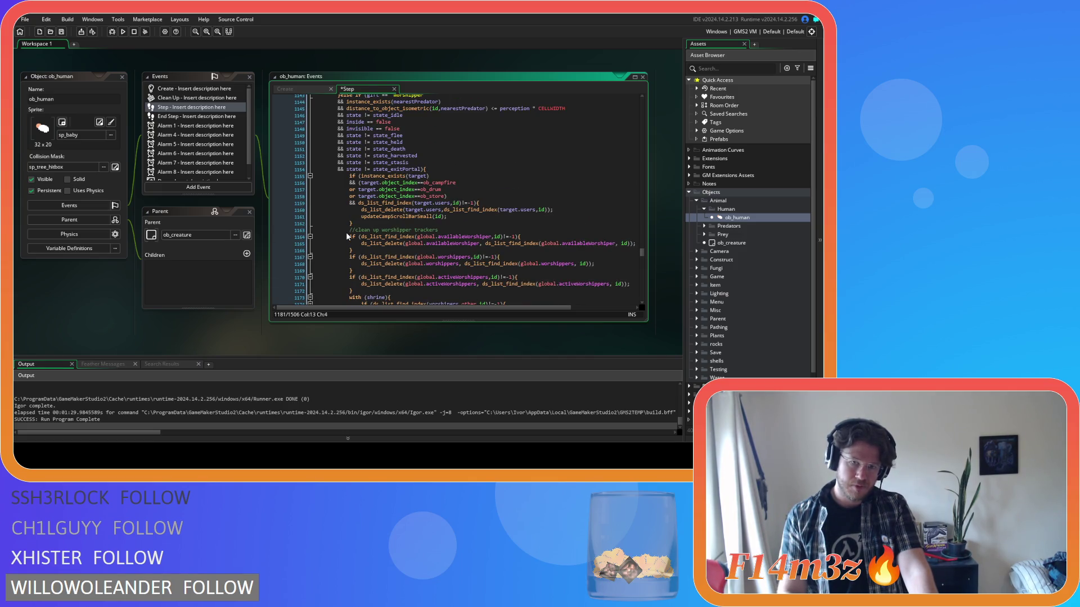
{"action": "scroll", "scroll_direction": "down", "scroll_amount": 3}
{"action": "key", "text": "BackSpace"}
{"action": "key", "text": "BackSpace"}
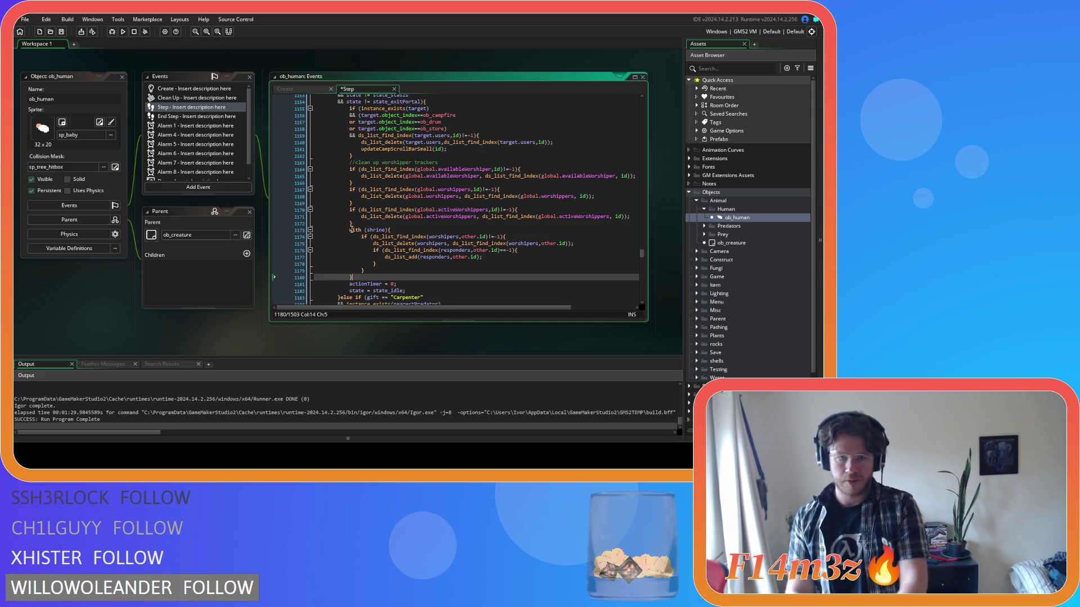
- Paste the autoShrine block inside with (shrine){ and fix its indentation and brace
{"action": "left_click", "coordinate": [416, 228]}
{"action": "key", "text": "Return"}
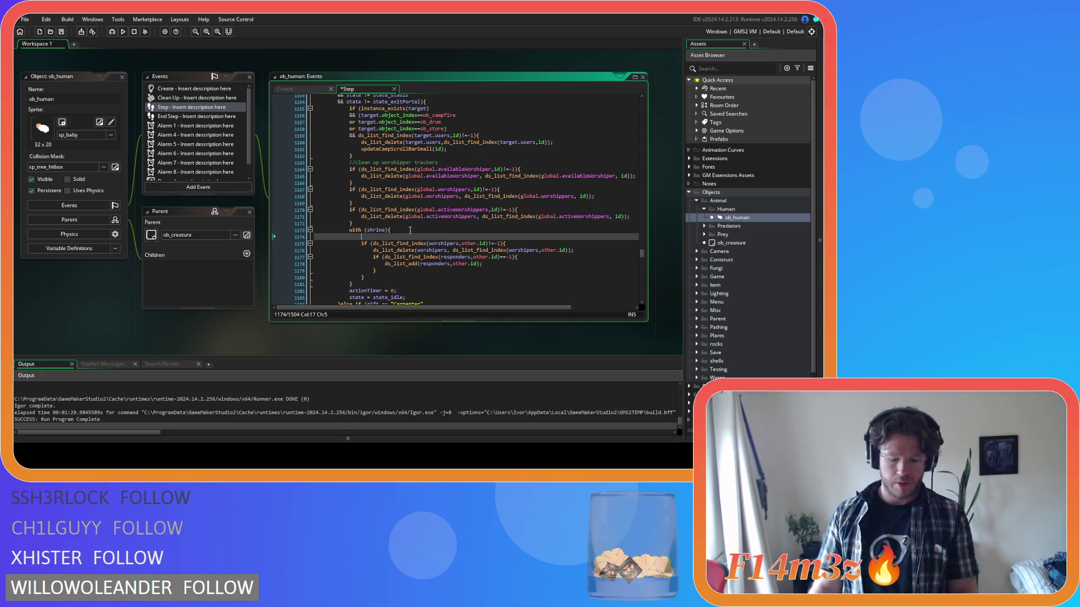
{"action": "key", "text": "ctrl+v"}
{"action": "left_click_drag", "start_coordinate": [369, 248], "coordinate": [319, 241]}
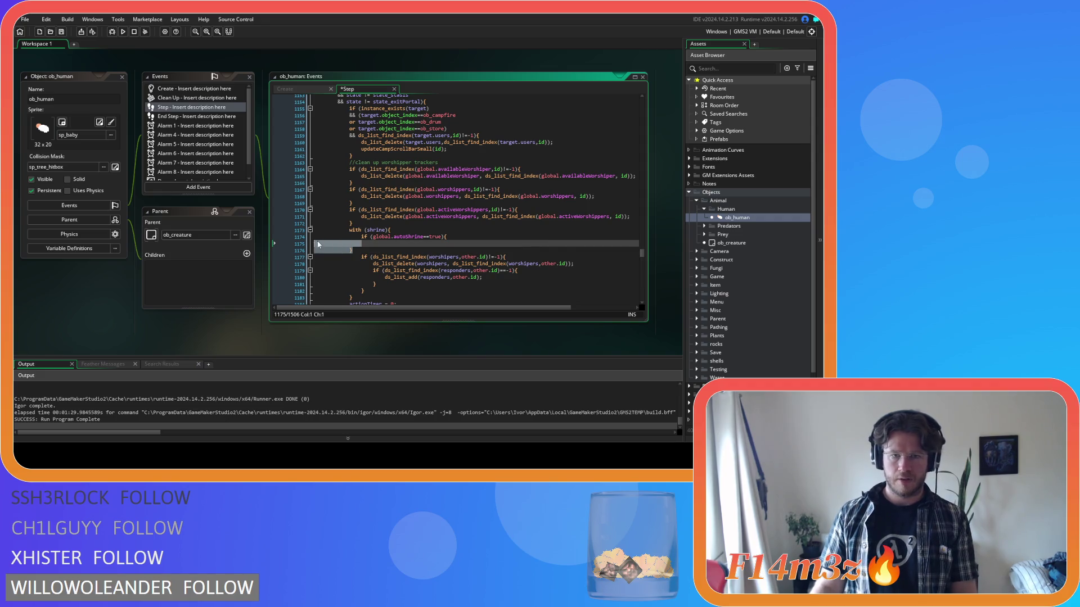
{"action": "key", "text": "Tab"}
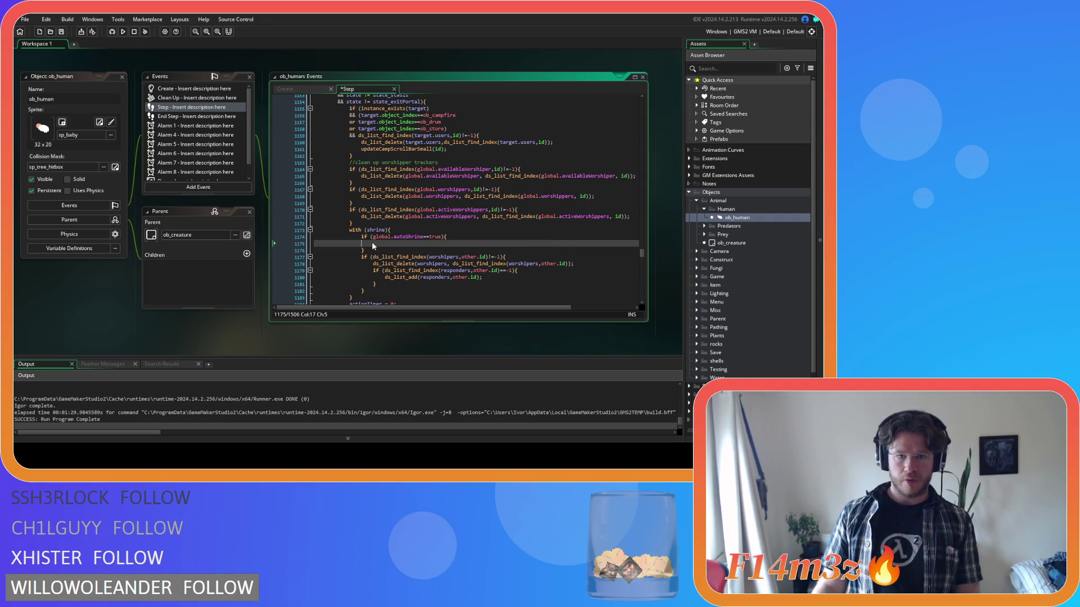
{"action": "key", "text": "Up"}
{"action": "key", "text": "End"}
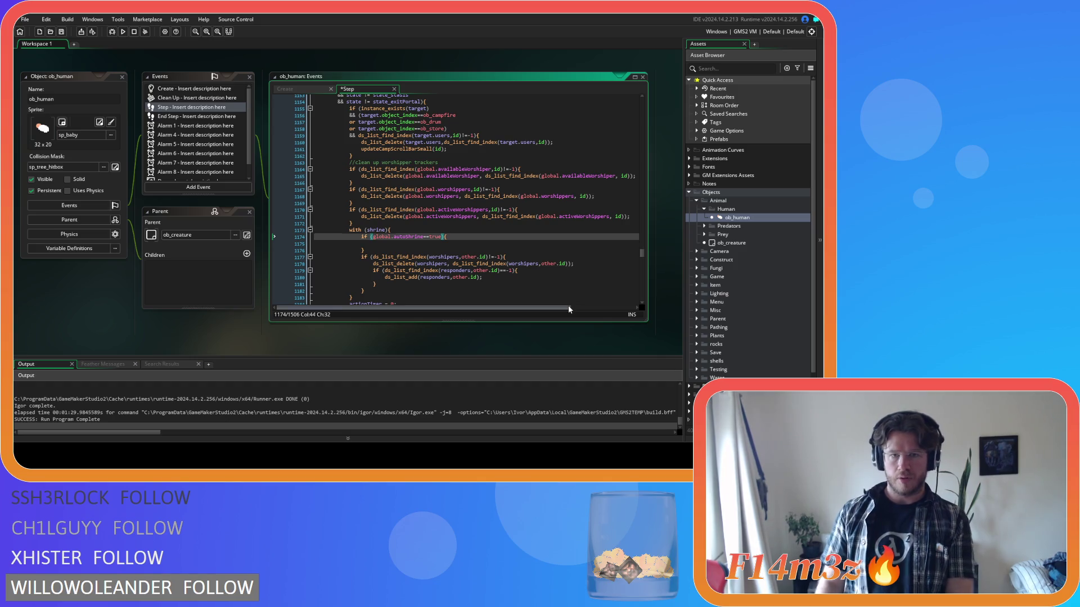
{"action": "key", "text": "BackSpace"}
- Add an && ds_list_find_index(shrine.worshipers, …) condition to the autoShrine check
{"action": "key", "text": "Return"}
{"action": "type", "text": "&& (){"}
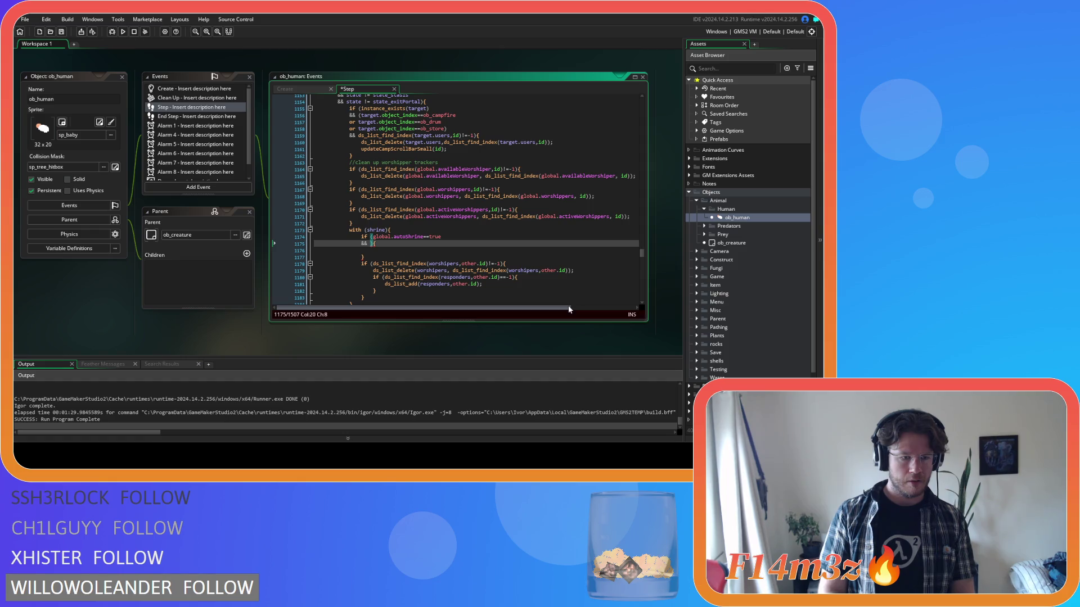
{"action": "type", "text": ")"}
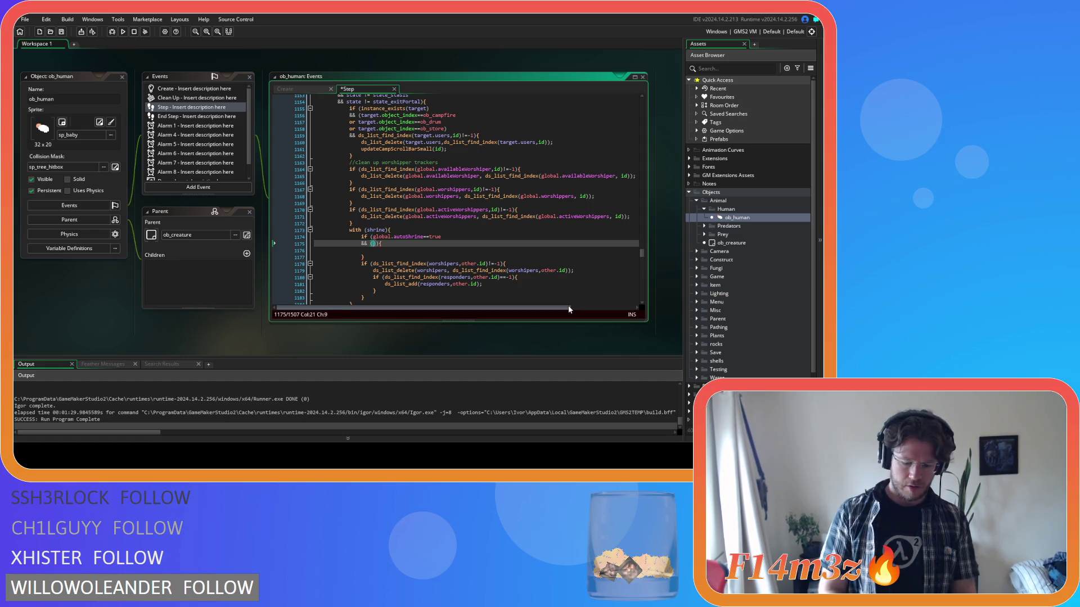
{"action": "type", "text": "ds_list_"}
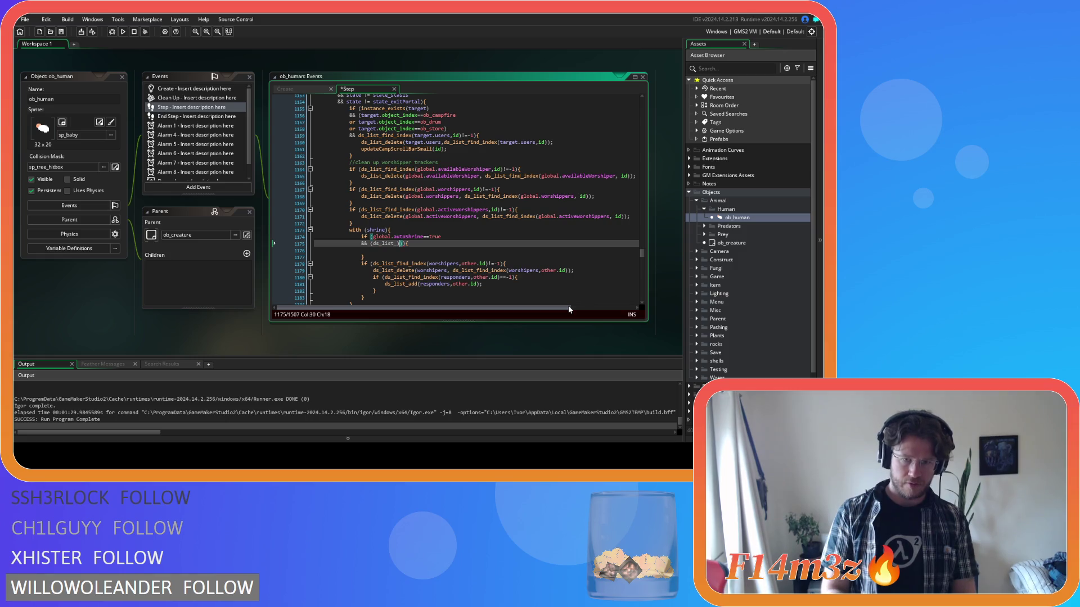
{"action": "type", "text": "f"}
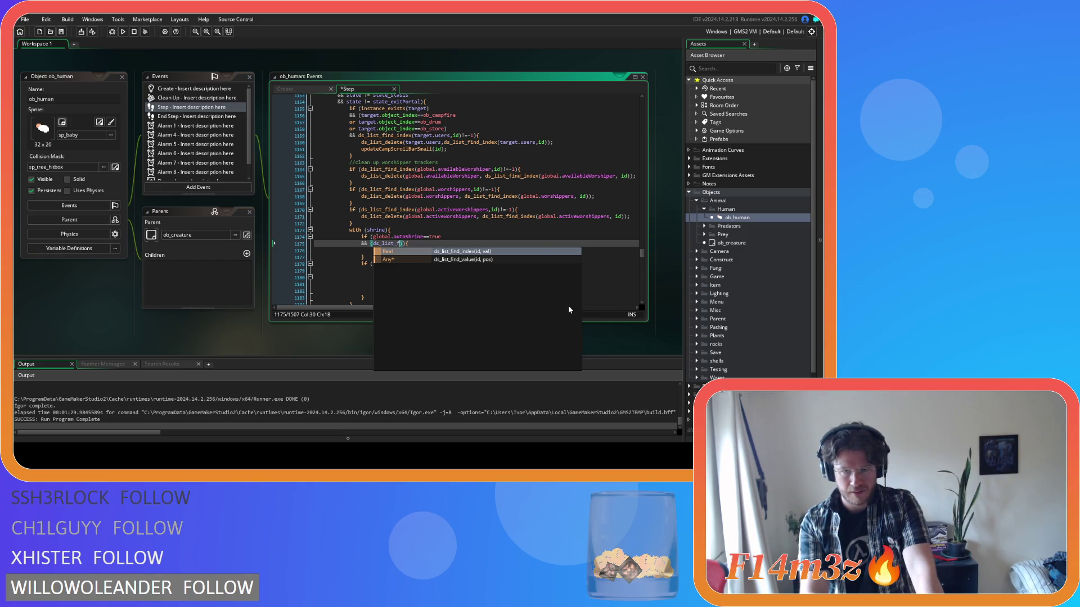
{"action": "key", "text": "Down"}
{"action": "key", "text": "Up"}
{"action": "key", "text": "Return"}
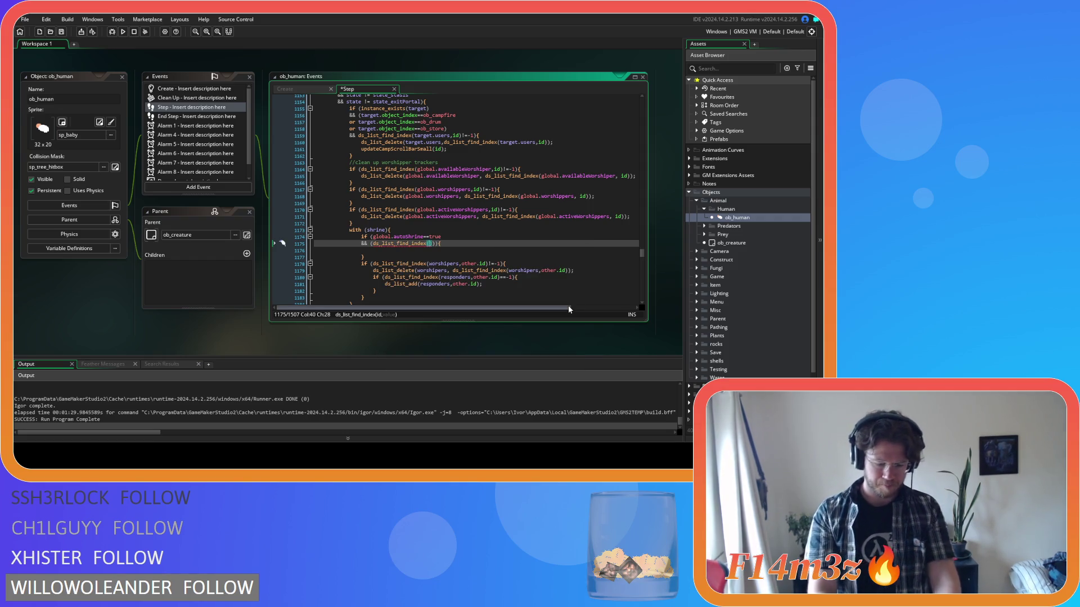
{"action": "type", "text": "shrine."}
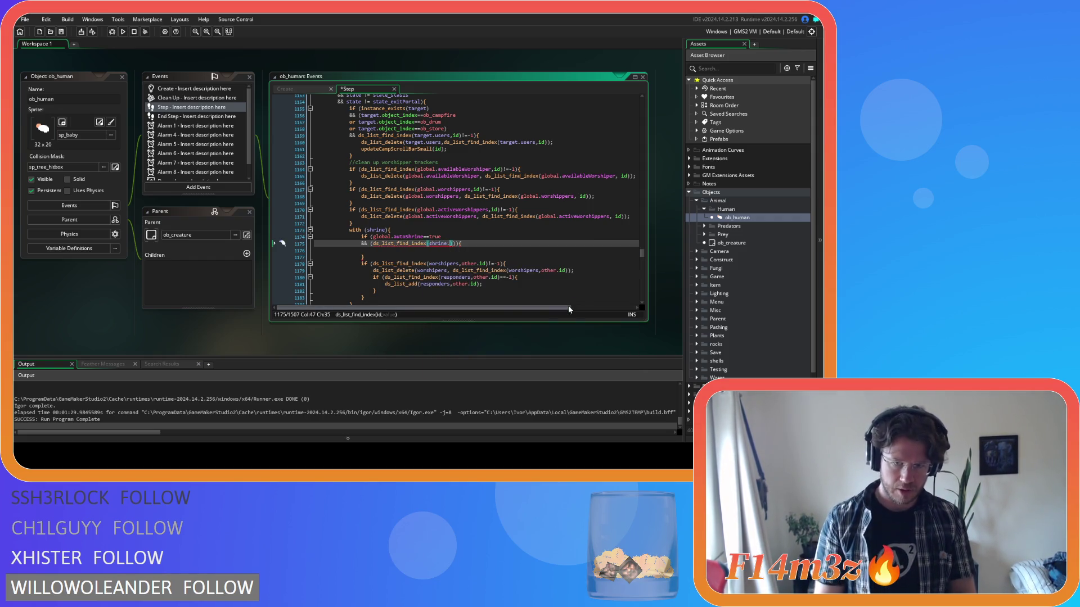
{"action": "type", "text": "worsh"}
{"action": "key", "text": "Return"}
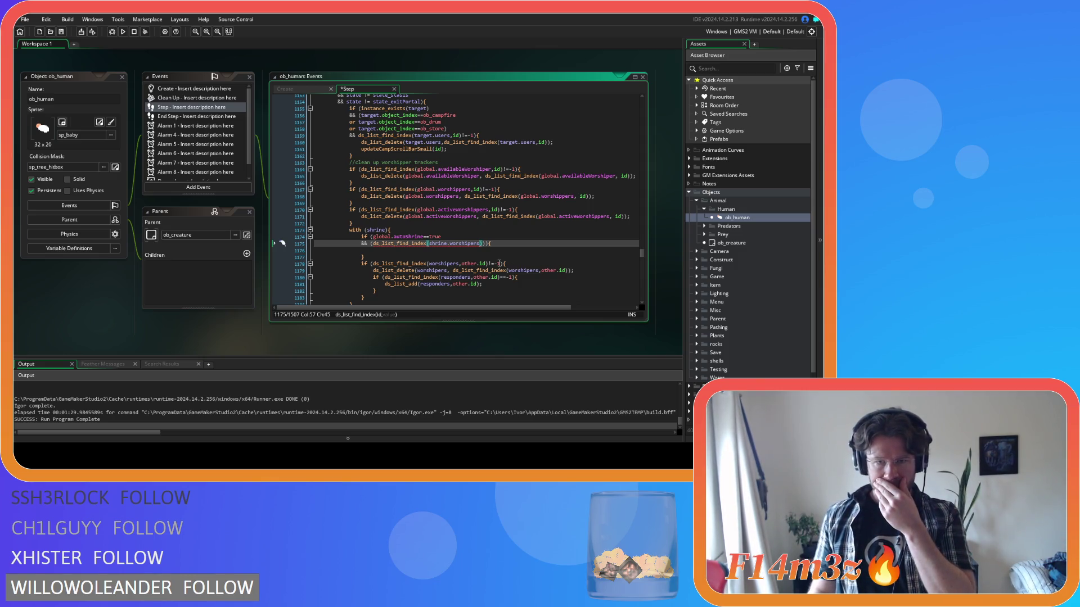
{"action": "left_click_drag", "start_coordinate": [470, 264], "coordinate": [547, 262]}
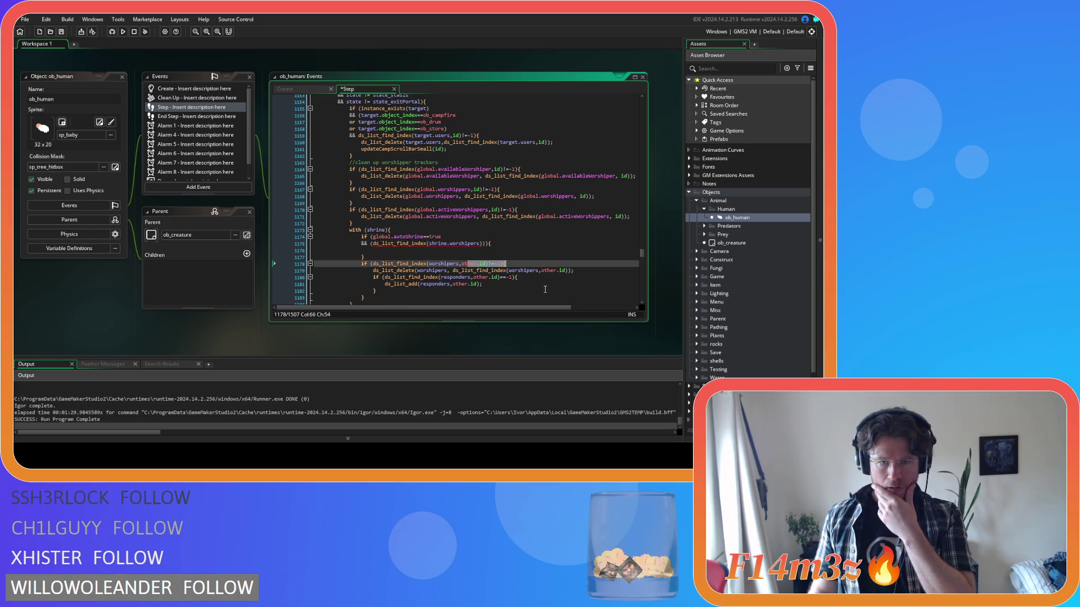
{"action": "left_click_drag", "start_coordinate": [437, 277], "coordinate": [543, 279]}
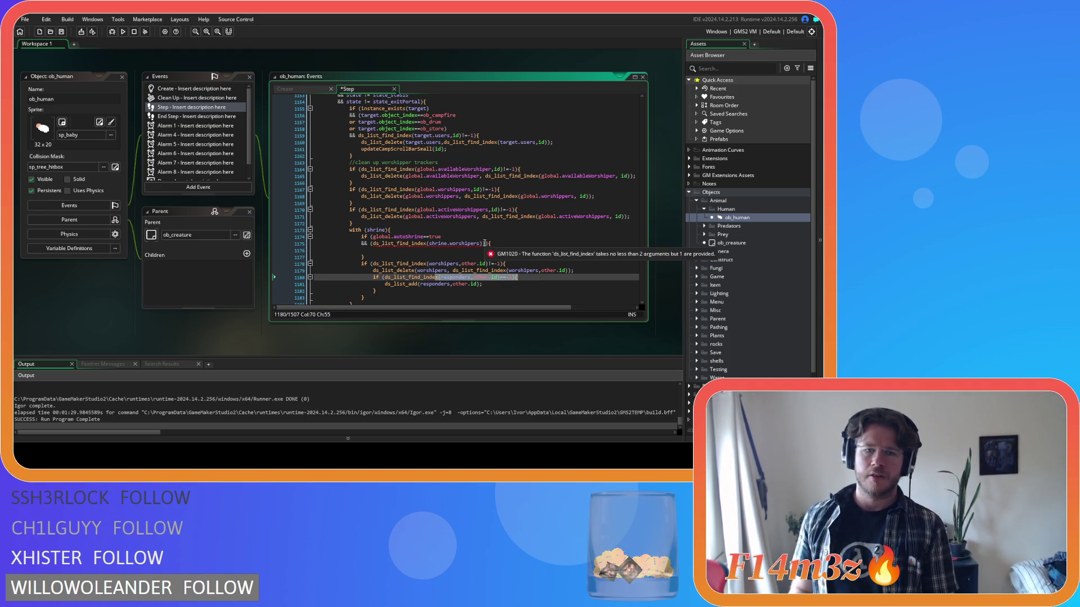
- Delete the added ds_list_find_index line and the whole autoShrine block
{"action": "left_click_drag", "start_coordinate": [488, 243], "coordinate": [442, 236]}
{"action": "key", "text": "BackSpace"}
{"action": "left_click_drag", "start_coordinate": [365, 251], "coordinate": [249, 232]}
{"action": "key", "text": "BackSpace"}
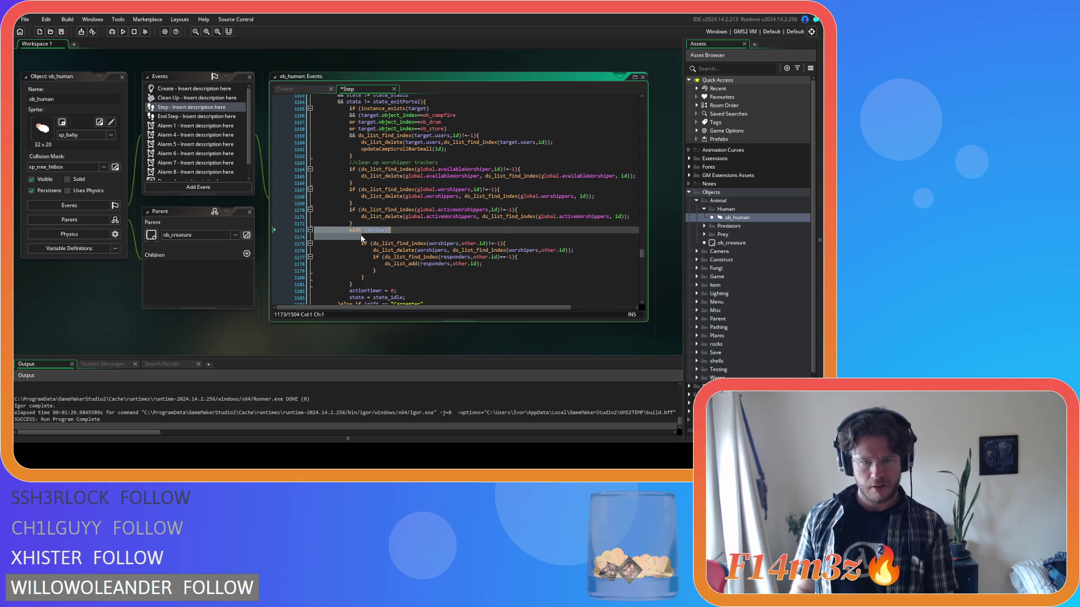
- Delete the blank line after with (shrine){ so it leads straight into the worshipers check
{"action": "left_click", "coordinate": [361, 236]}
{"action": "key", "text": "BackSpace"}
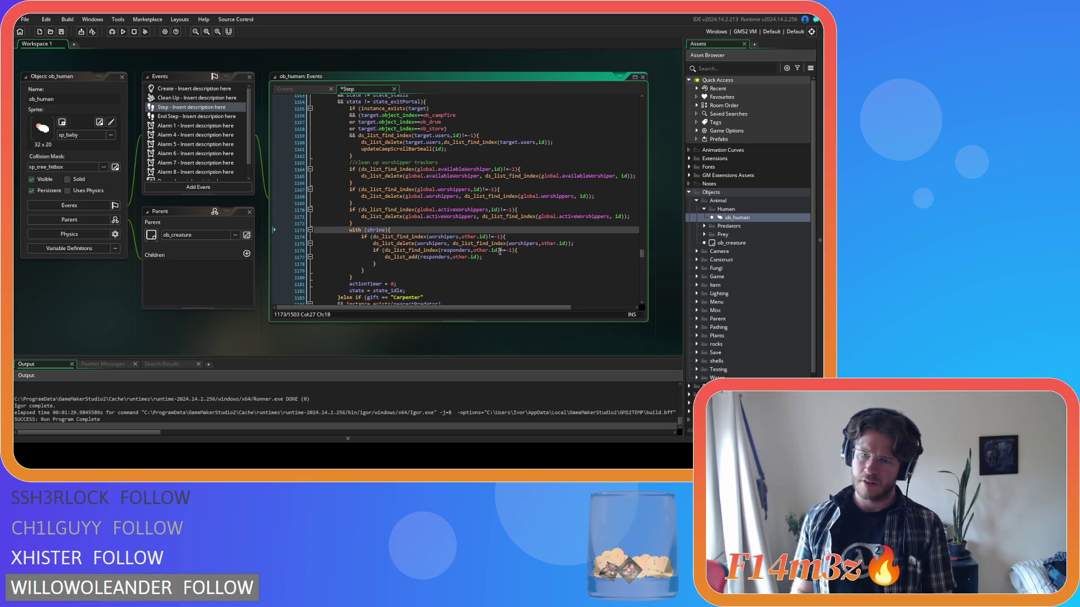
{"action": "left_click", "coordinate": [520, 238]}
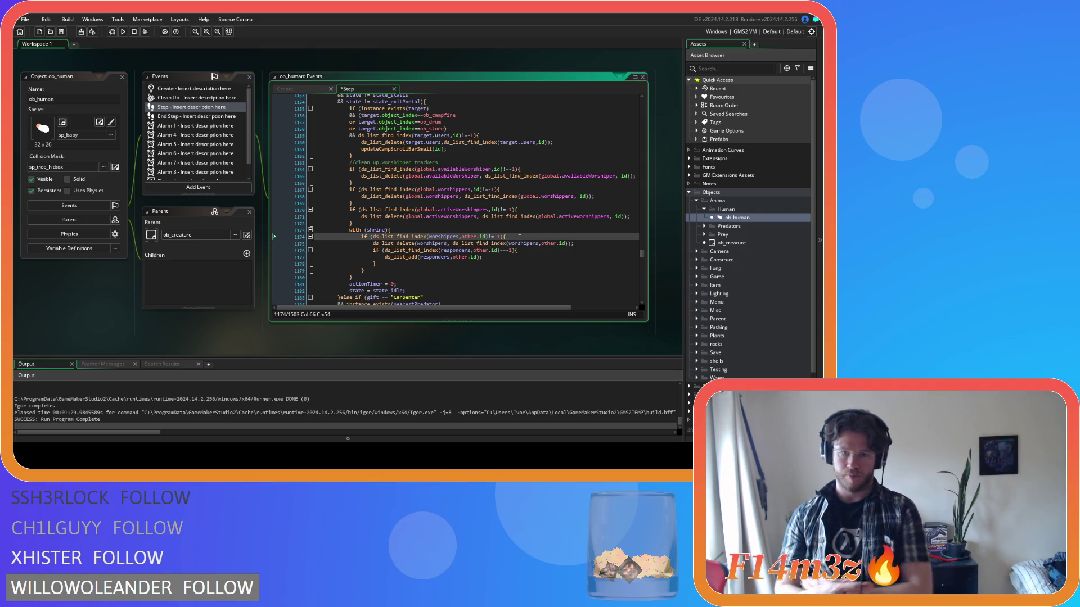
- Add an if (global.autoShrine==true){ branch and move the responders check inside it
{"action": "left_click", "coordinate": [604, 243]}
{"action": "key", "text": "Return"}
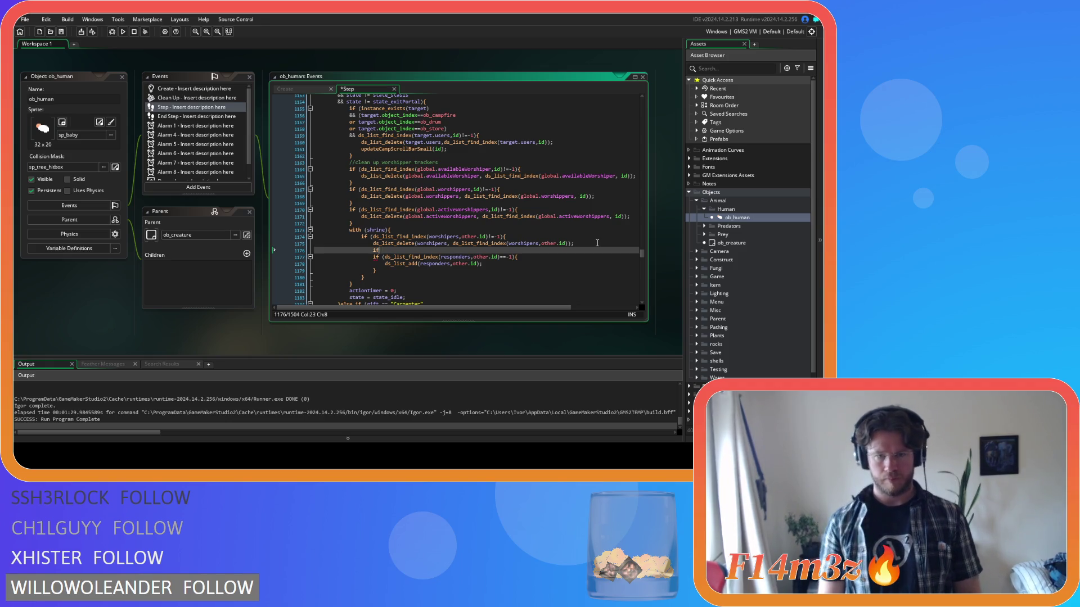
{"action": "type", "text": " (global.autoShrine==true){"}
{"action": "key", "text": "Return"}
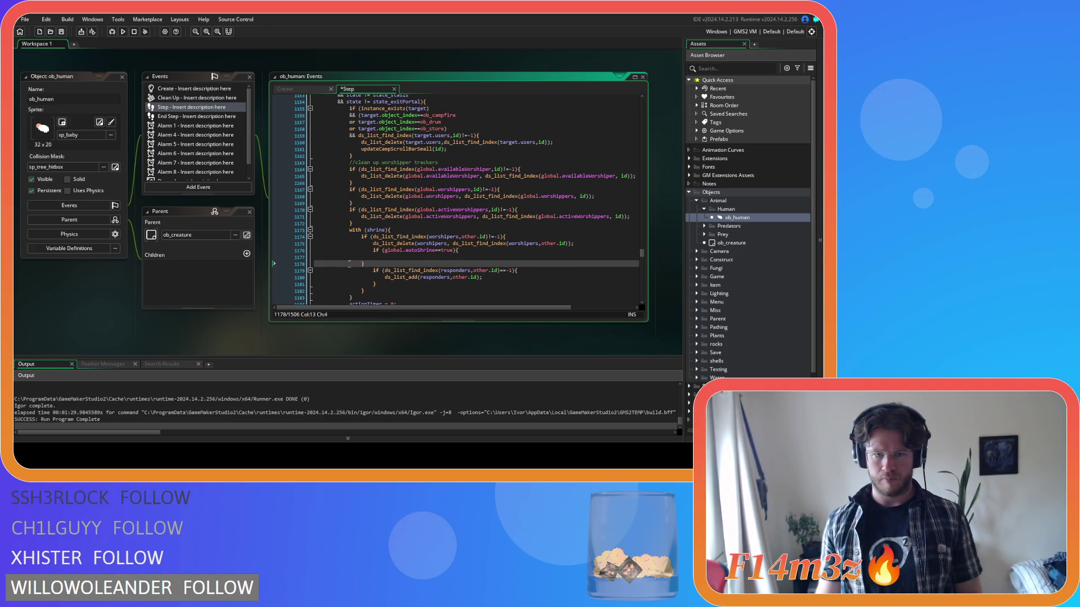
{"action": "left_click_drag", "start_coordinate": [392, 285], "coordinate": [375, 272]}
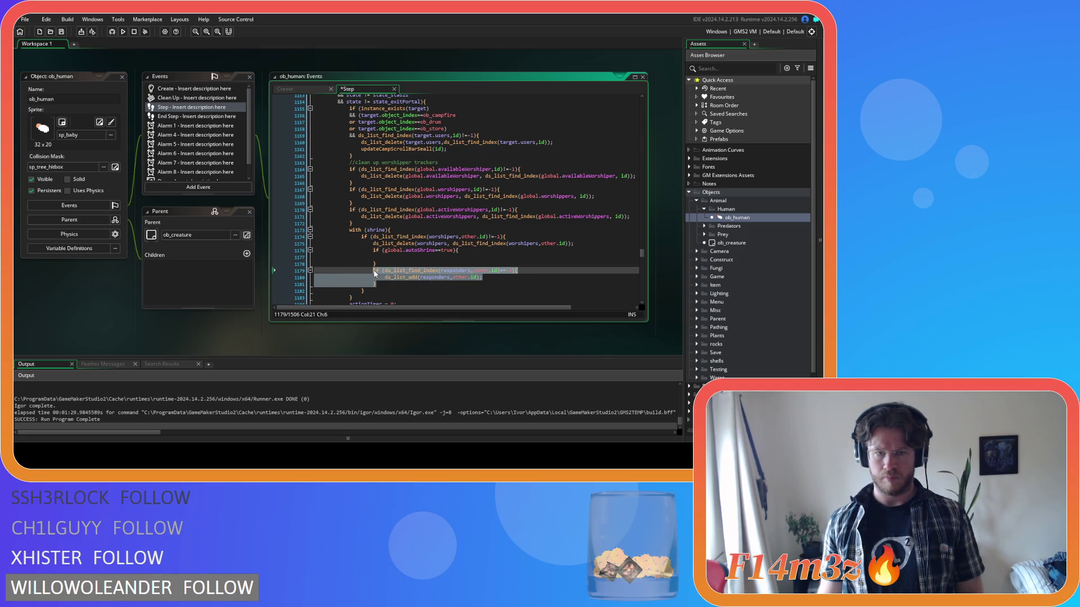
{"action": "key", "text": "ctrl+x"}
{"action": "key", "text": "Up"}
{"action": "key", "text": "Up"}
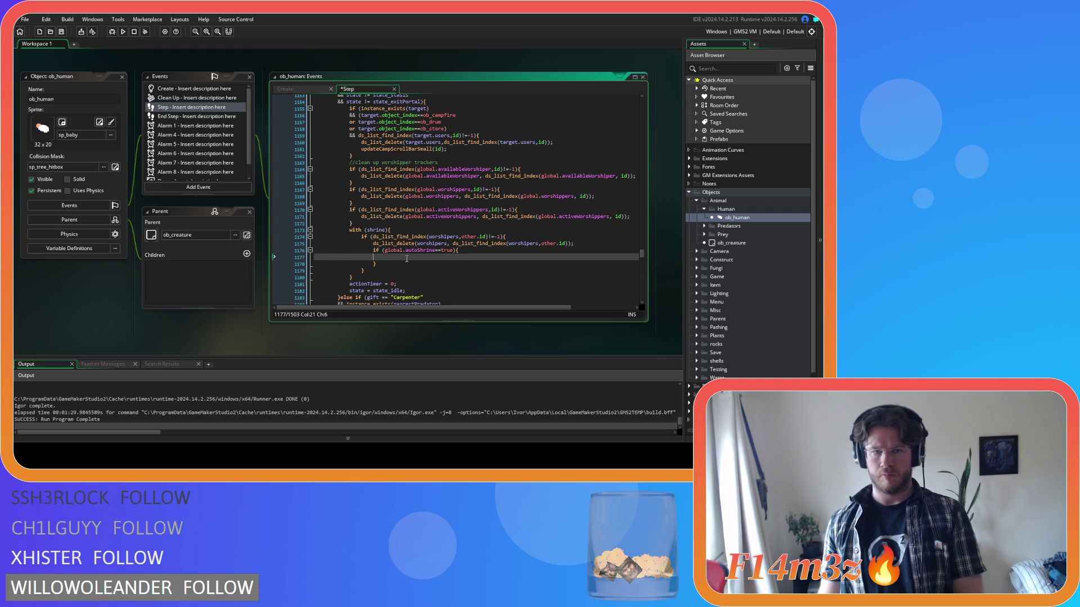
{"action": "key", "text": "ctrl+v"}
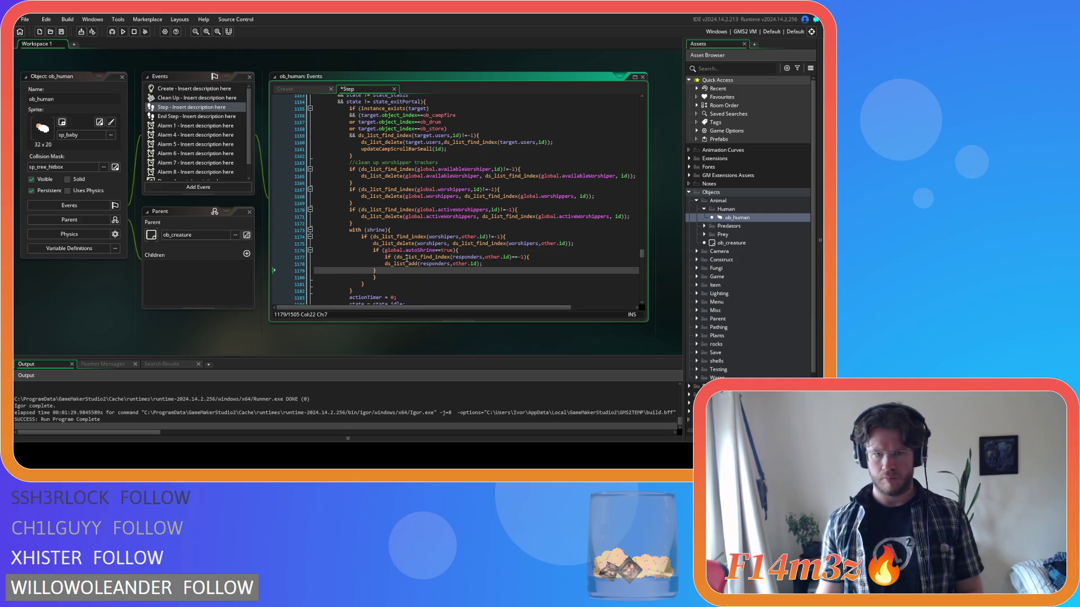
{"action": "key", "text": "shift+Up"}
{"action": "key", "text": "Tab"}
{"action": "left_click", "coordinate": [446, 283]}
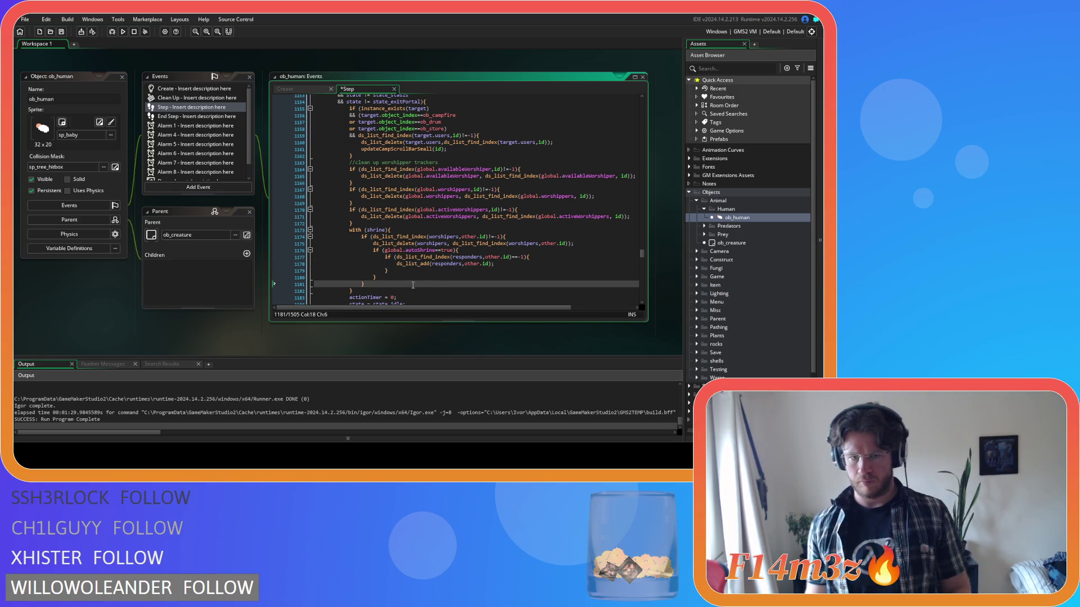
- Add an else branch containing a copy of the responders check
{"action": "left_click", "coordinate": [388, 279]}
{"action": "type", "text": "{"}
{"action": "key", "text": "Return"}
{"action": "key", "text": "Return"}
{"action": "key", "text": "Return"}
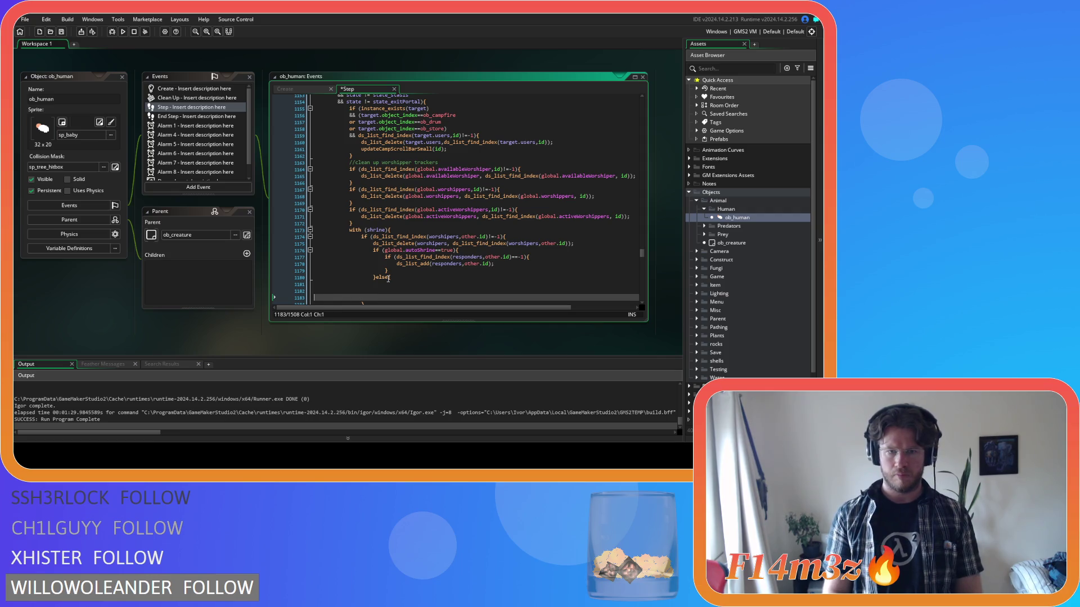
{"action": "key", "text": "BackSpace"}
{"action": "left_click_drag", "start_coordinate": [388, 272], "coordinate": [385, 257]}
{"action": "key", "text": "ctrl+c"}
{"action": "left_click", "coordinate": [398, 284]}
{"action": "key", "text": "ctrl+v"}
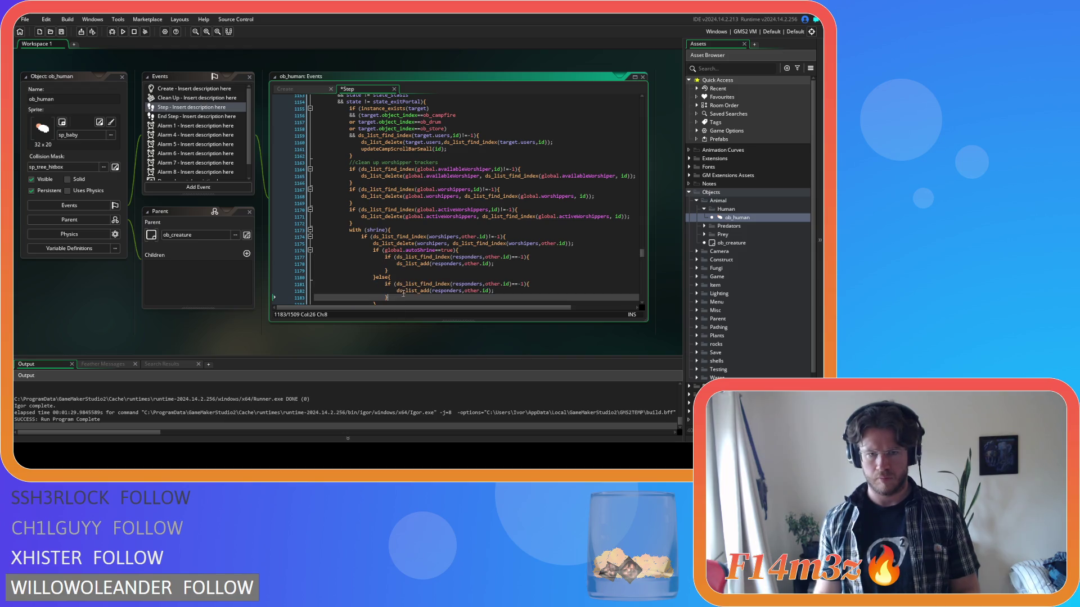
{"action": "left_click_drag", "start_coordinate": [388, 271], "coordinate": [386, 257]}
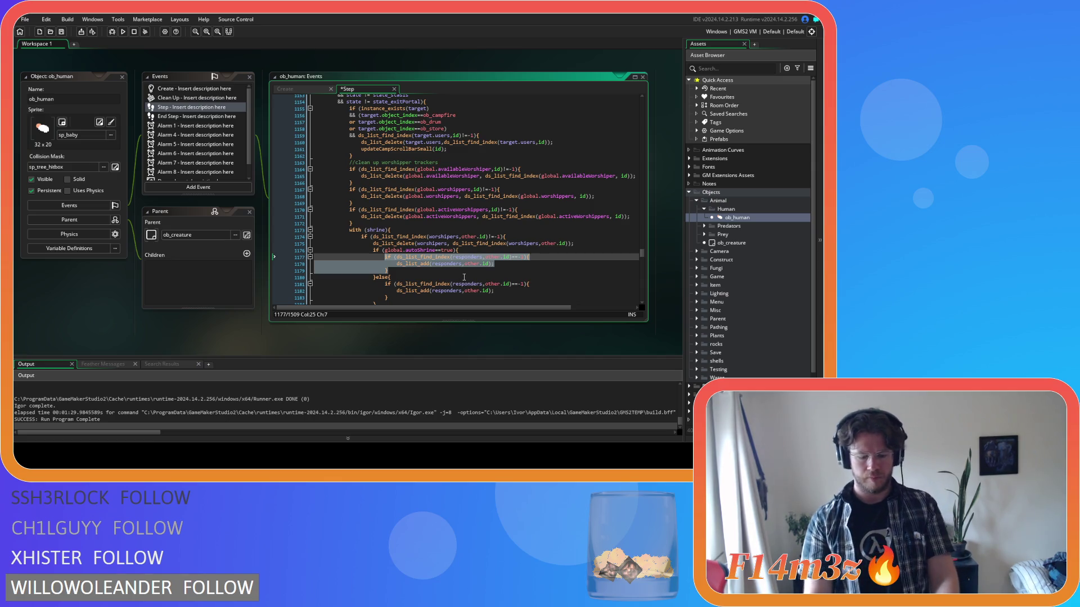
- Replace the autoShrine branch's responders check with shrine.active = false and save
{"action": "type", "text": "shrine.acti"}
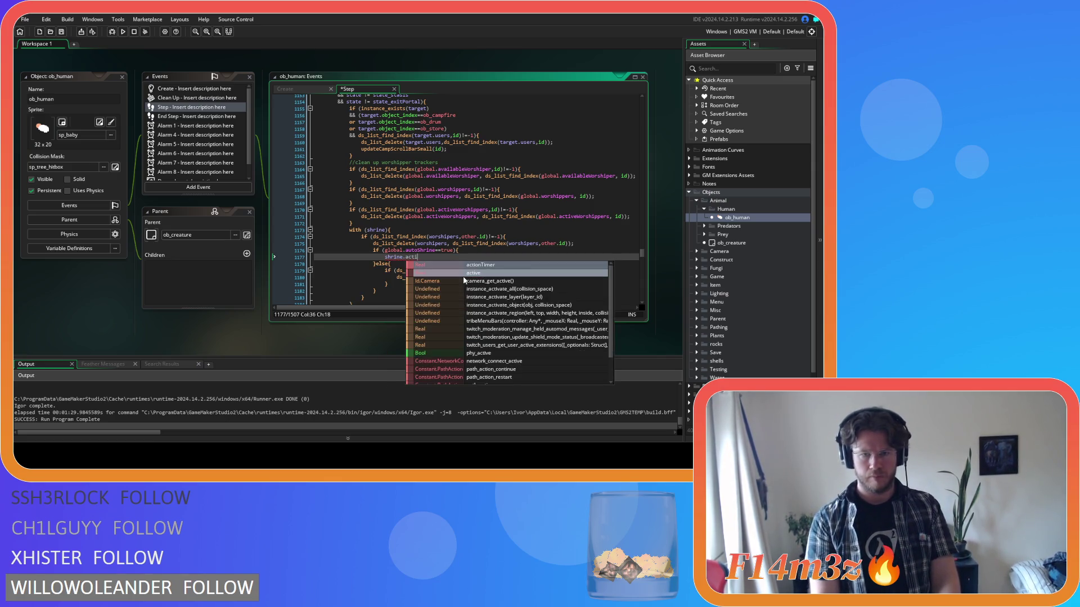
{"action": "key", "text": "Return"}
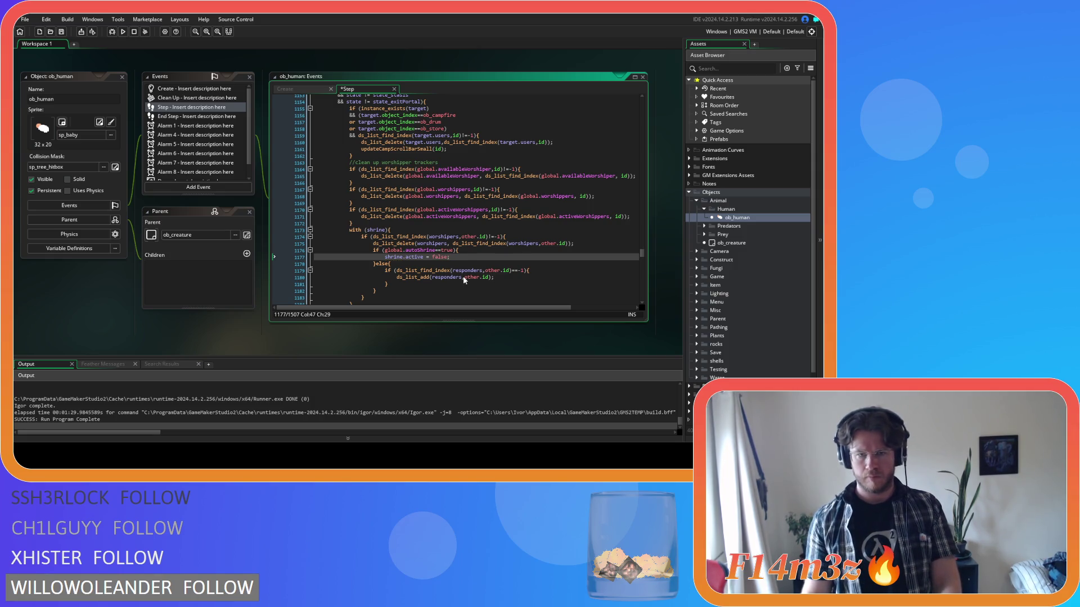
{"action": "key", "text": "ctrl+s"}
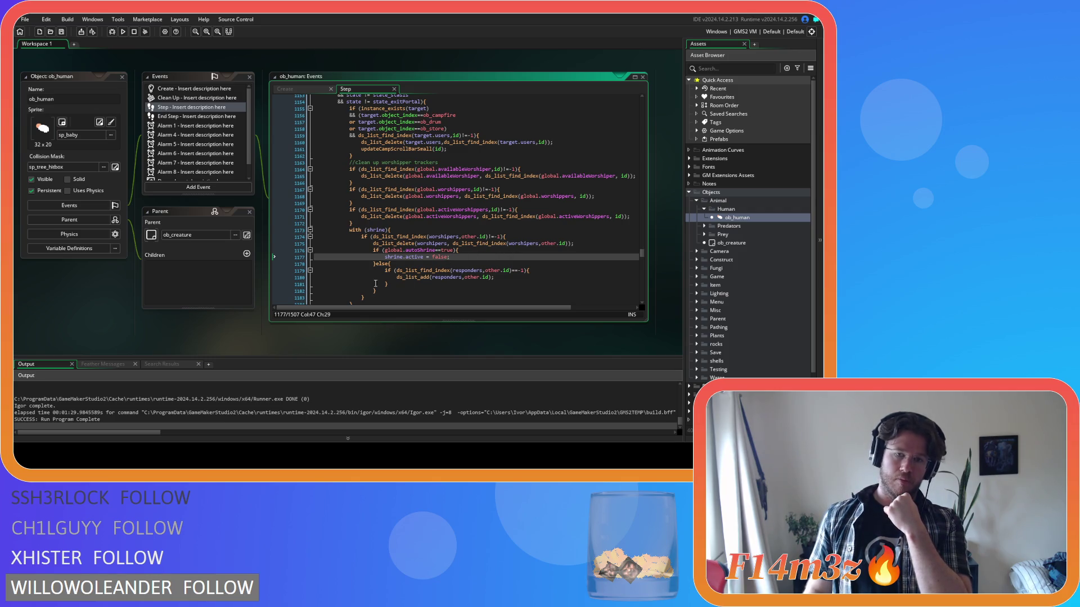
{"action": "left_click_drag", "start_coordinate": [365, 298], "coordinate": [357, 237]}
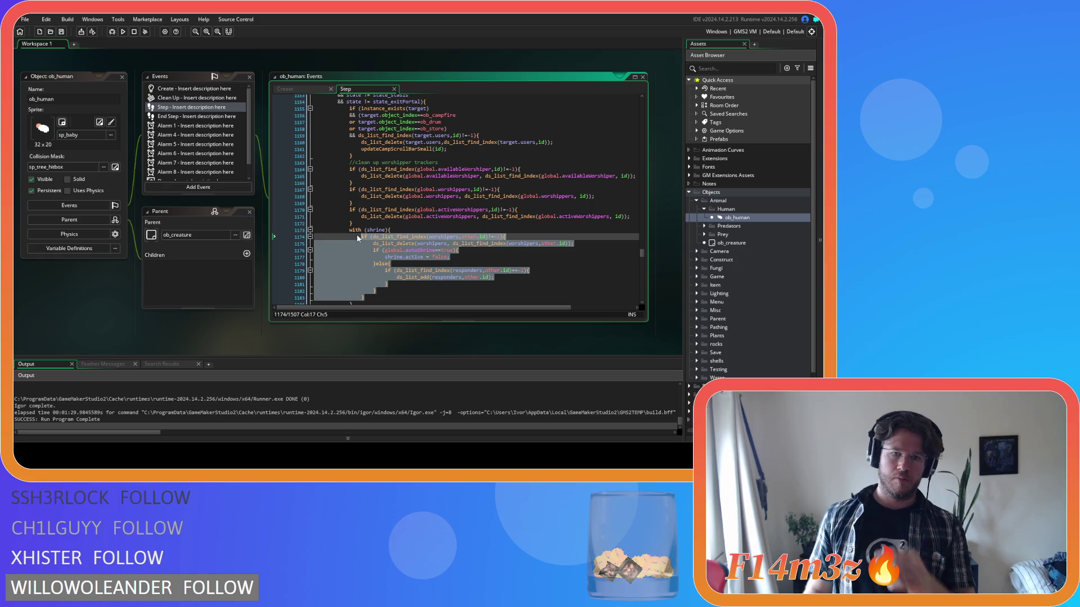
- Paste a second with(shrine) block and change its three worshipers references to responders
{"action": "left_click", "coordinate": [384, 297]}
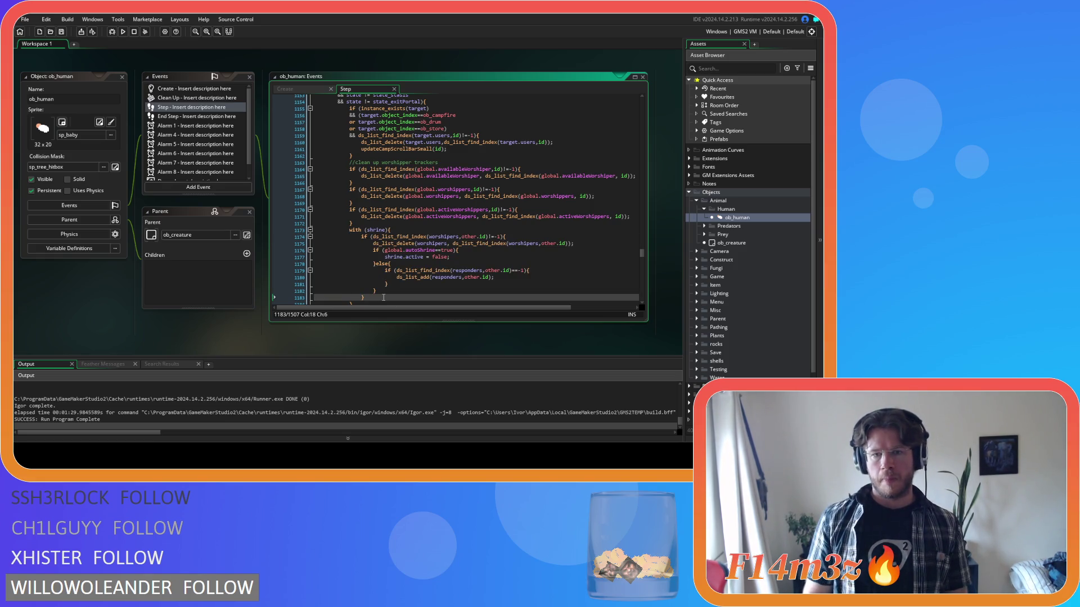
{"action": "key", "text": "Return"}
{"action": "key", "text": "ctrl+v"}
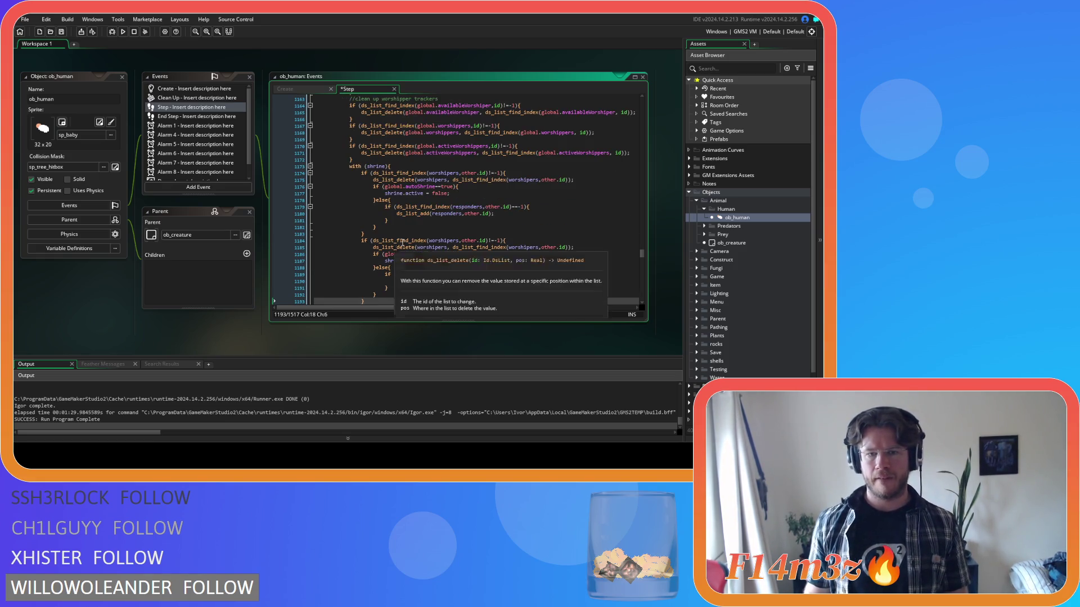
{"action": "double_click", "coordinate": [446, 214]}
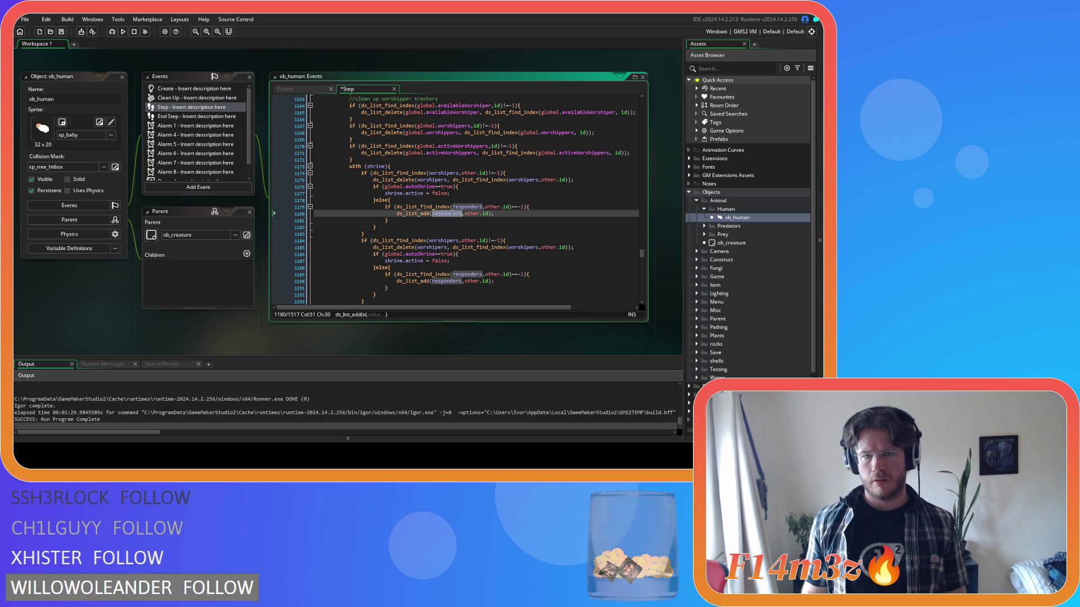
{"action": "double_click", "coordinate": [448, 241]}
{"action": "key", "text": "ctrl+v"}
{"action": "double_click", "coordinate": [432, 248]}
{"action": "key", "text": "ctrl+v"}
{"action": "double_click", "coordinate": [523, 247]}
{"action": "key", "text": "ctrl+v"}
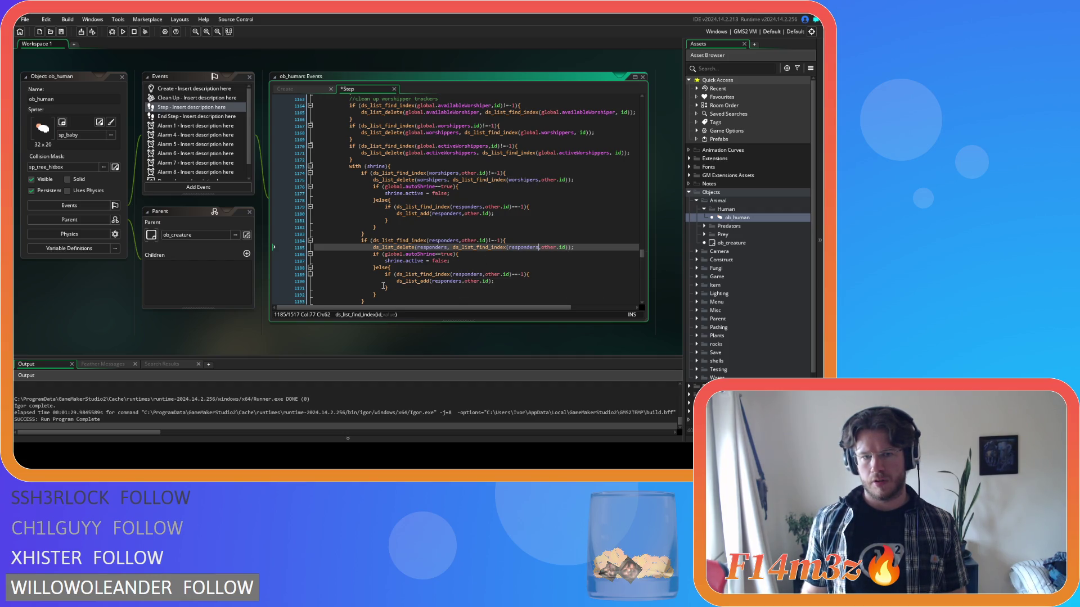
- Delete the copied block's else branch and save the Step code
{"action": "left_click_drag", "start_coordinate": [379, 294], "coordinate": [376, 268]}
{"action": "key", "text": "BackSpace"}
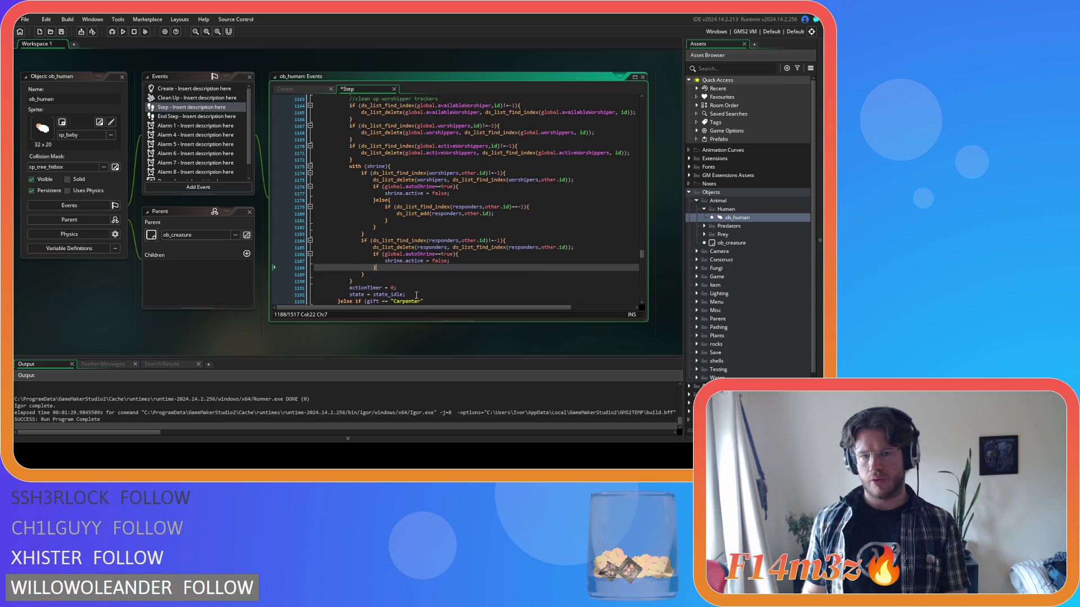
{"action": "key", "text": "ctrl+s"}
- Select the full shrine cleanup code and copy it through the right-click menu
{"action": "left_click", "coordinate": [505, 263]}
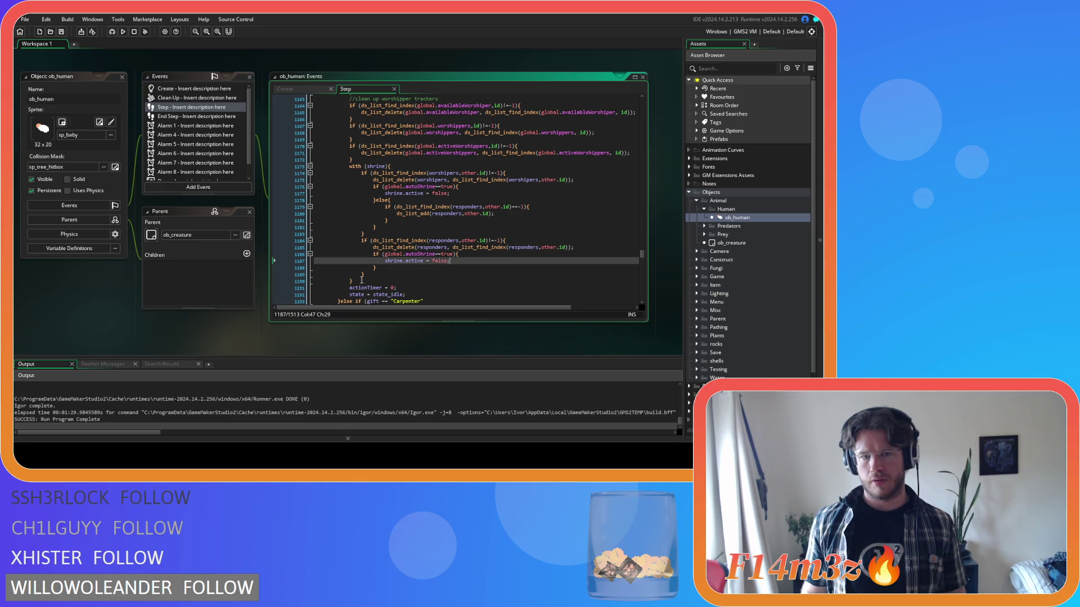
{"action": "left_click_drag", "start_coordinate": [359, 281], "coordinate": [350, 167]}
{"action": "right_click", "coordinate": [375, 192]}
{"action": "left_click", "coordinate": [394, 211]}
{"action": "left_click", "coordinate": [455, 236]}
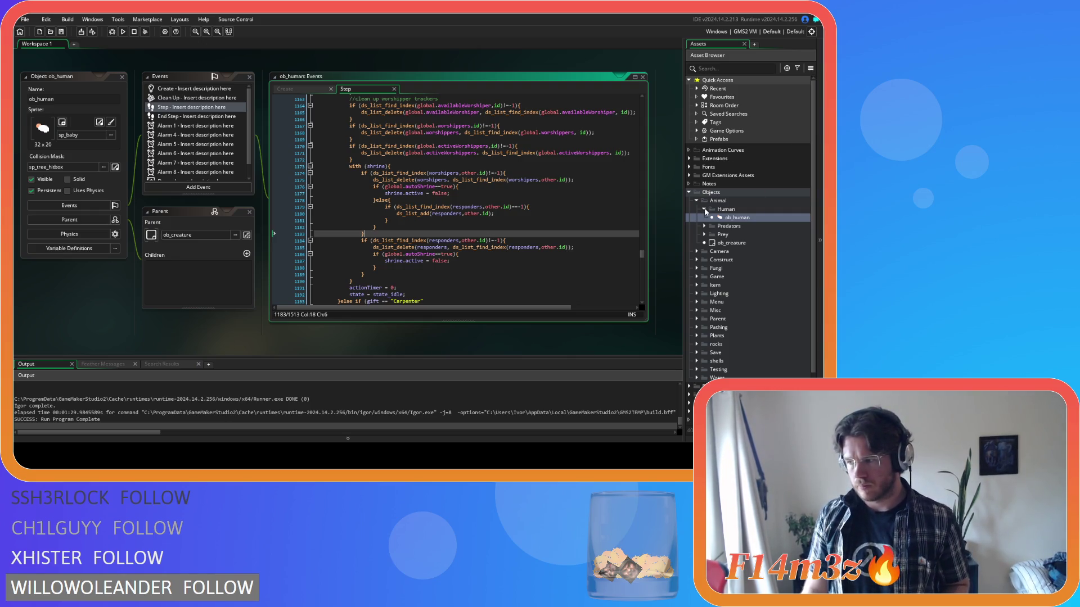
- Open sc_fireInterupt from Scripts > Interupts, scroll through its waterbearer logic, and close it
{"action": "scroll", "scroll_direction": "down", "scroll_amount": 3}
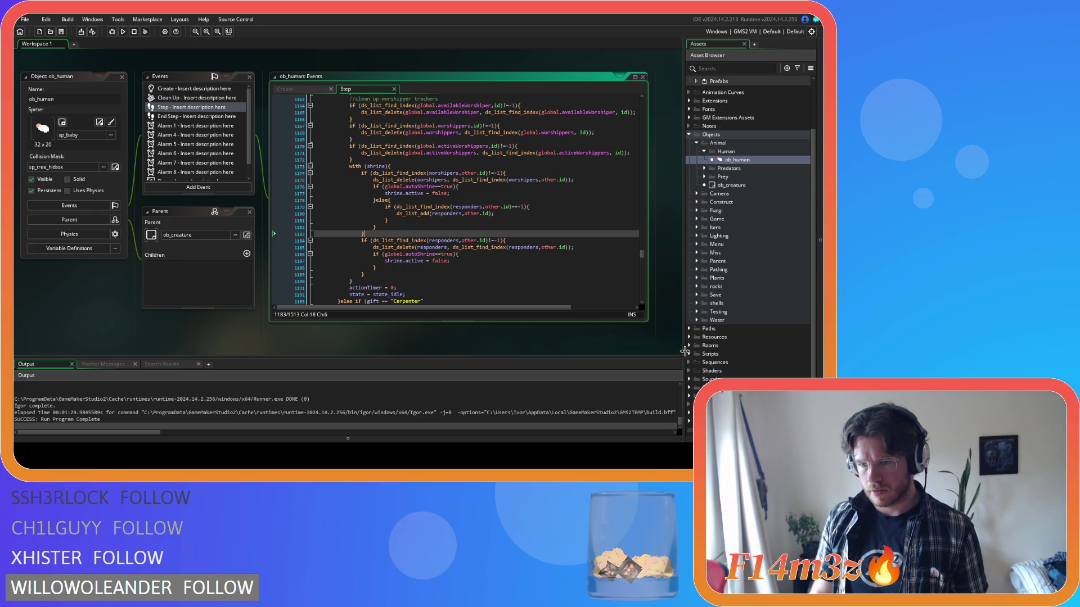
{"action": "scroll", "scroll_direction": "down", "scroll_amount": 3}
{"action": "left_click", "coordinate": [696, 301]}
{"action": "scroll", "scroll_direction": "down", "scroll_amount": 3}
{"action": "double_click", "coordinate": [738, 267]}
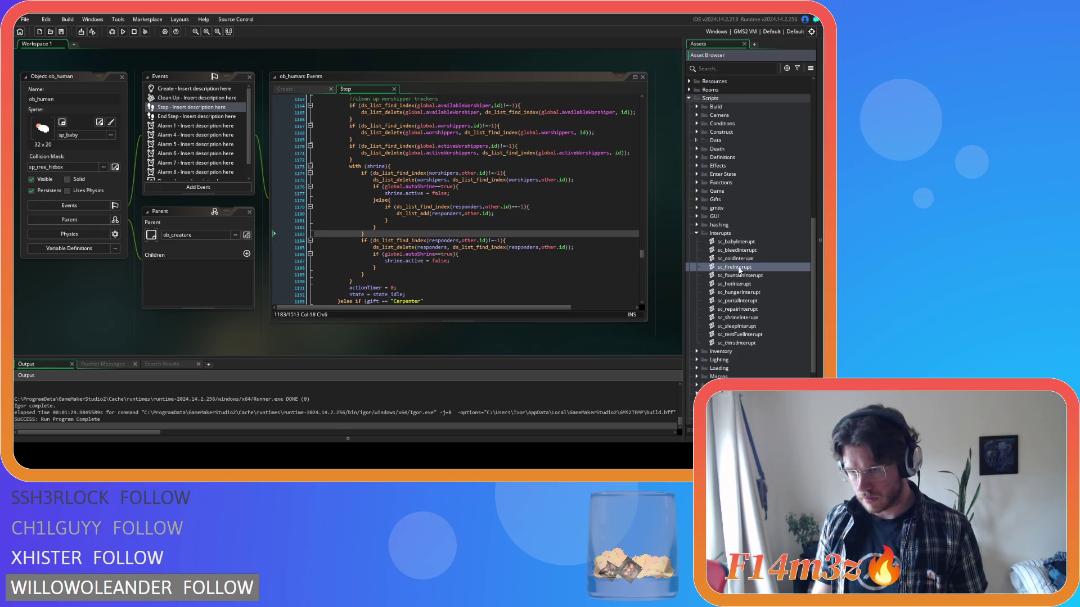
{"action": "left_click_drag", "start_coordinate": [392, 119], "coordinate": [387, 108]}
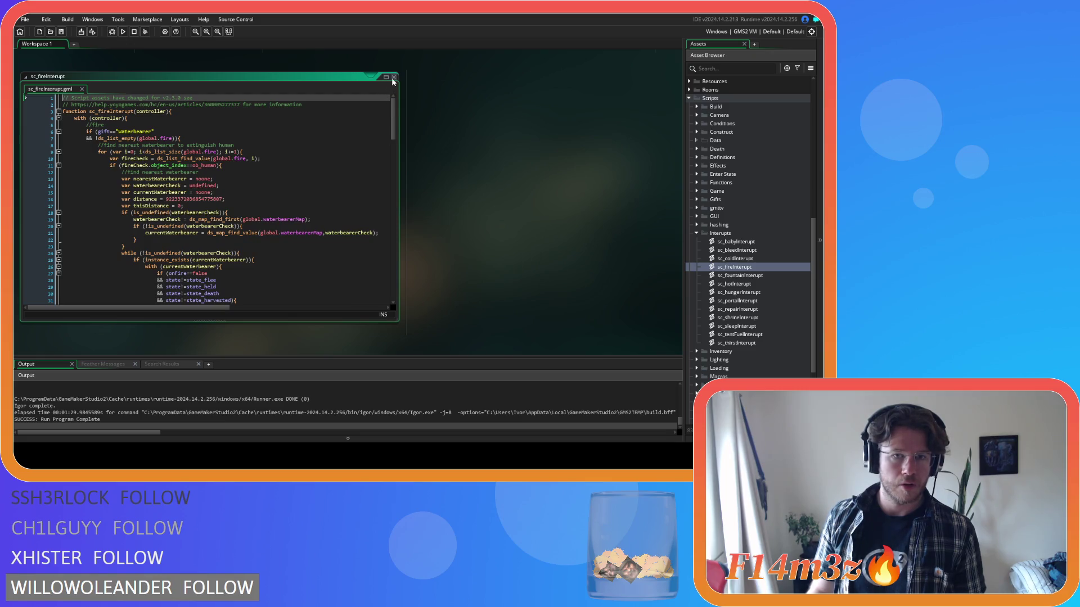
{"action": "left_click", "coordinate": [393, 78]}
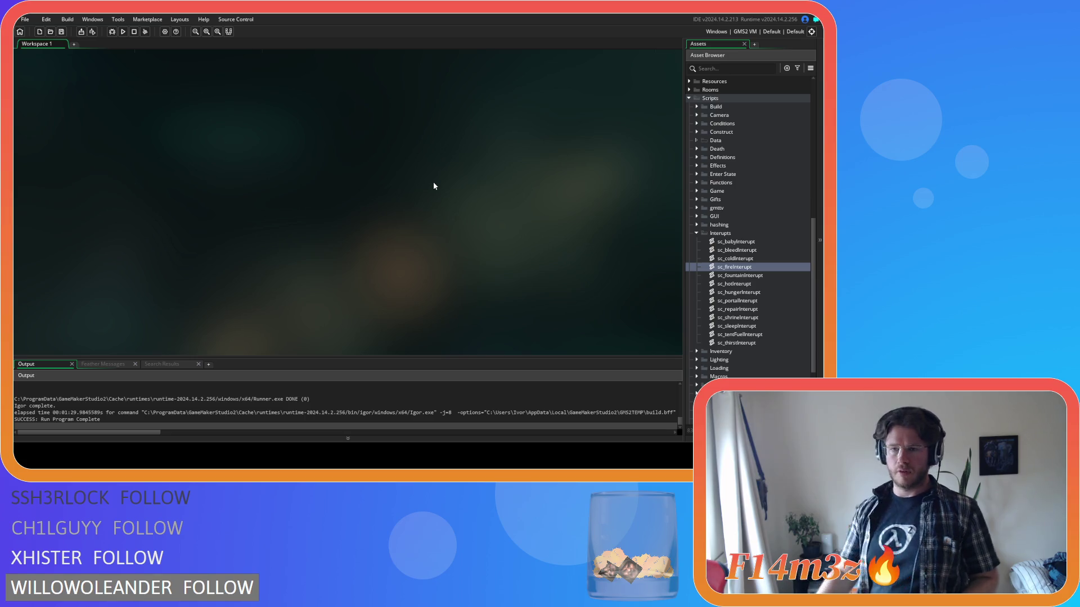
- Collapse Interupts, expand the Game scripts folder, and open sc_fireSpread
{"action": "left_click", "coordinate": [696, 232]}
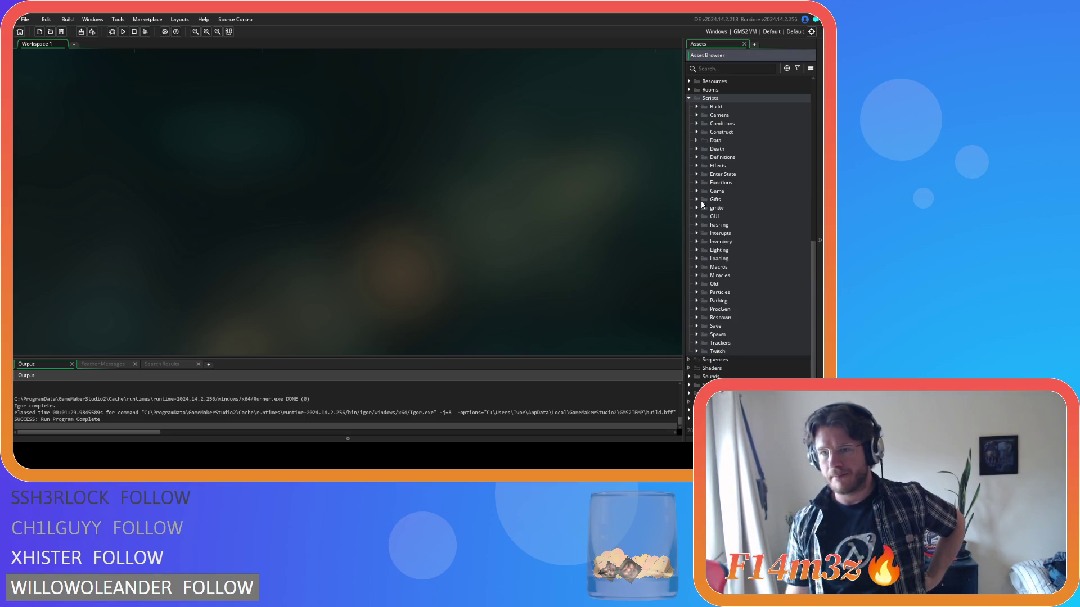
{"action": "left_click", "coordinate": [696, 166]}
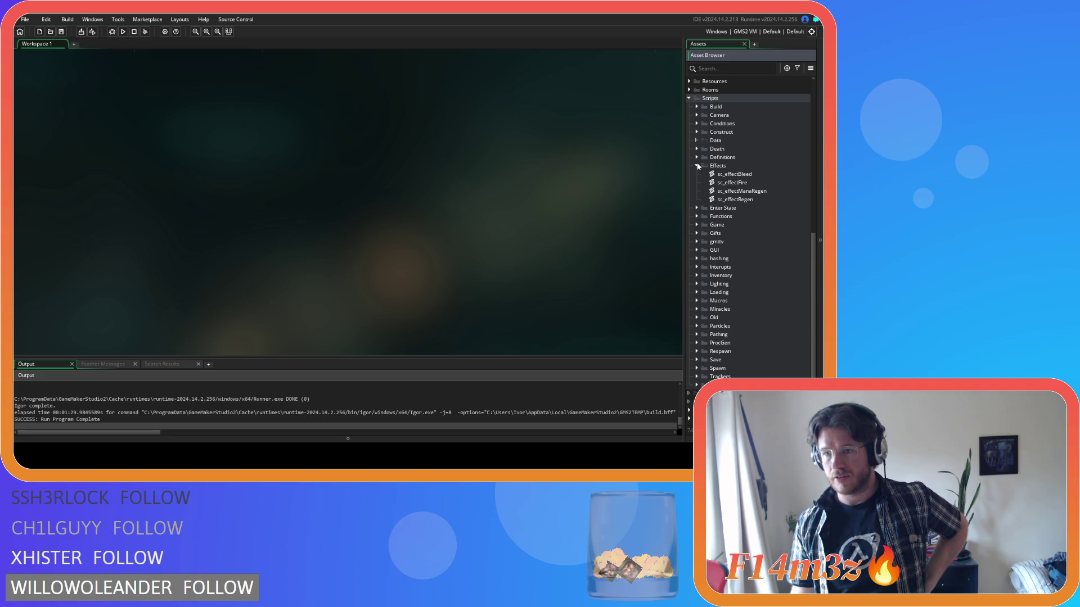
{"action": "left_click", "coordinate": [697, 166]}
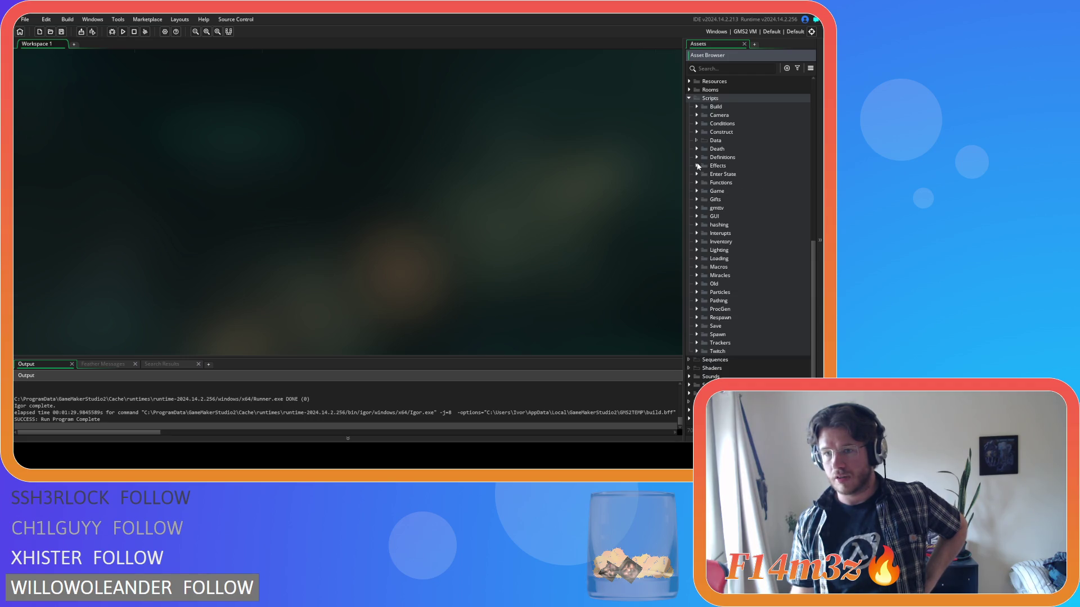
{"action": "left_click", "coordinate": [696, 191]}
{"action": "scroll", "scroll_direction": "down", "scroll_amount": 3}
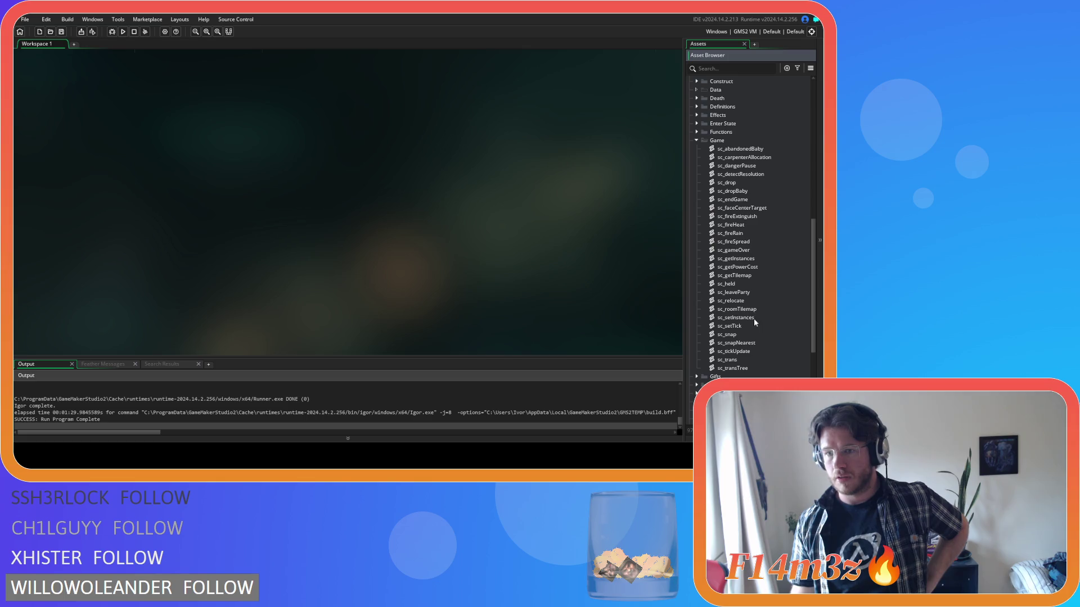
{"action": "double_click", "coordinate": [746, 241]}
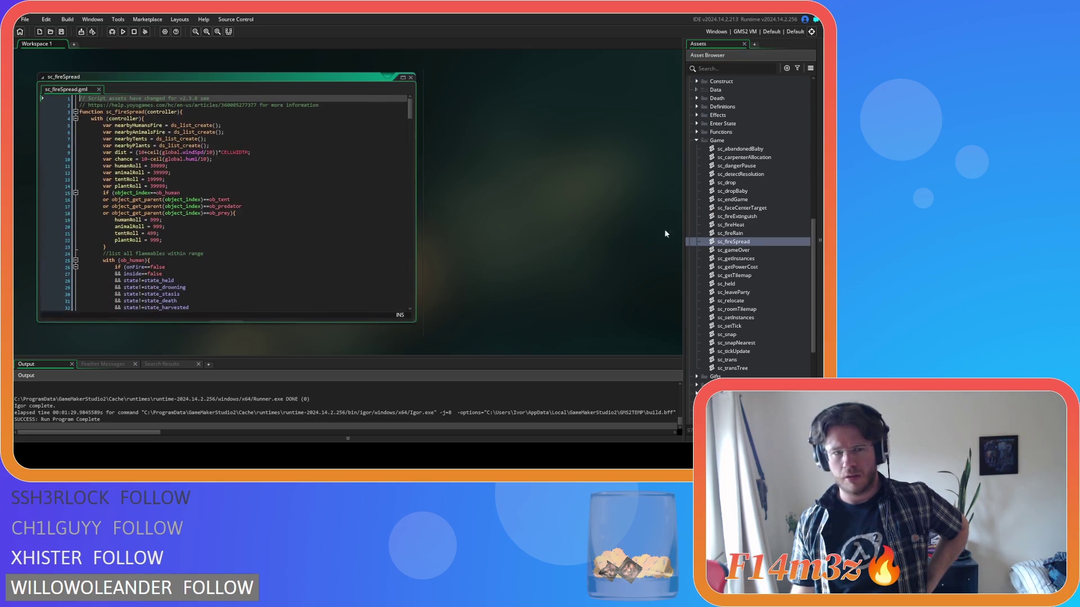
- Paste the new shrine cleanup over sc_fireSpread's with(shrine) block, indent it two levels, and save
{"action": "left_click_drag", "start_coordinate": [410, 112], "coordinate": [420, 212]}
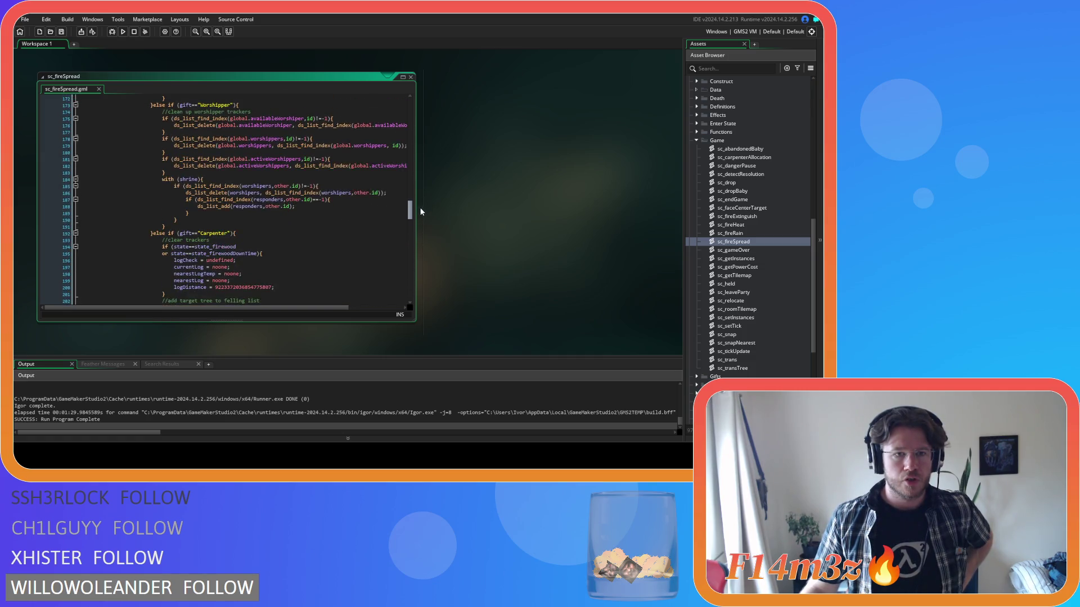
{"action": "left_click_drag", "start_coordinate": [167, 227], "coordinate": [162, 179]}
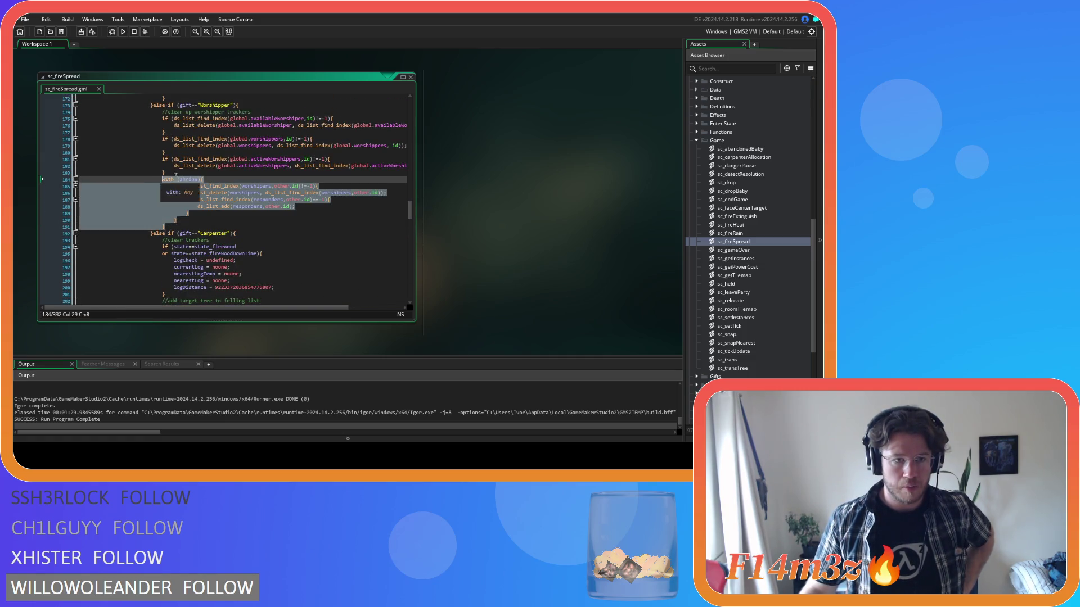
{"action": "key", "text": "ctrl+v"}
{"action": "left_click_drag", "start_coordinate": [124, 290], "coordinate": [79, 186]}
{"action": "key", "text": "Tab"}
{"action": "key", "text": "Tab"}
{"action": "key", "text": "Tab"}
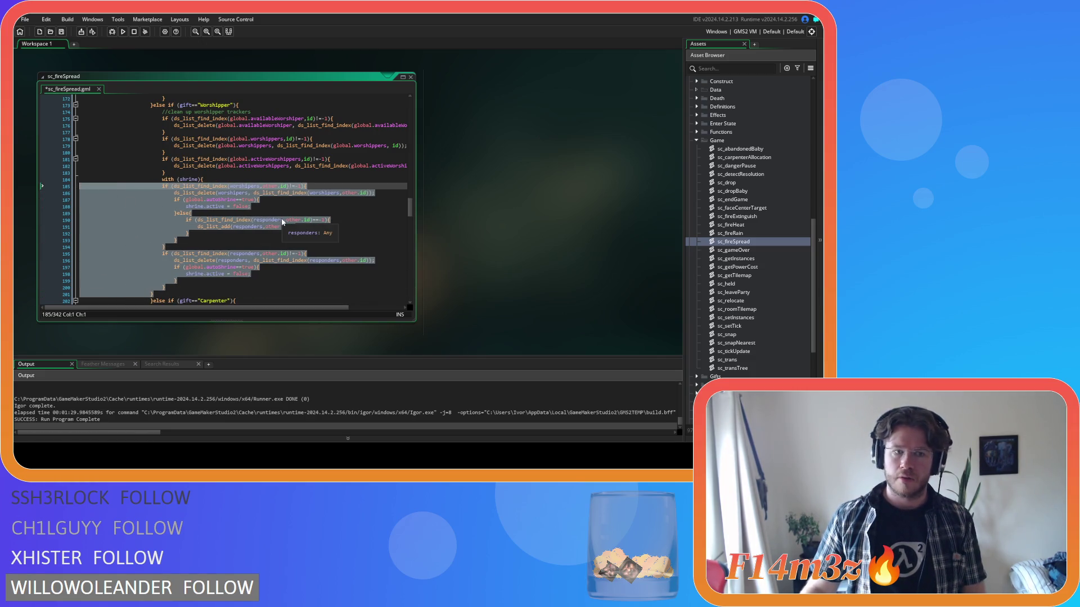
{"action": "key", "text": "Tab"}
{"action": "left_click", "coordinate": [301, 232]}
{"action": "key", "text": "ctrl+s"}
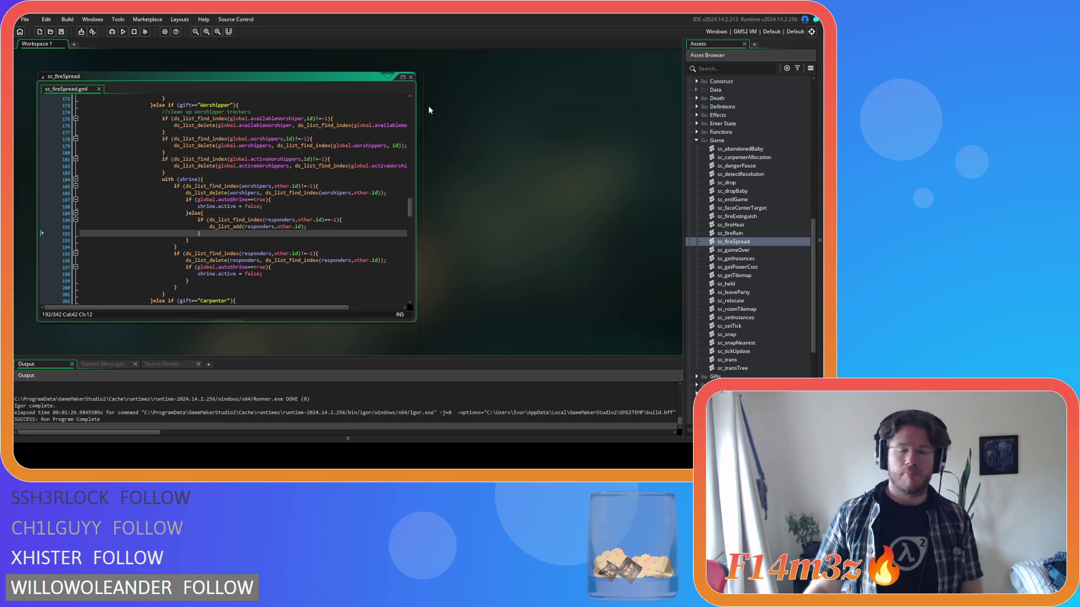
- Review the else branch around line 189, then expand the Interupts scripts folder
{"action": "key", "text": "Up"}
{"action": "key", "text": "Up"}
{"action": "key", "text": "Up"}
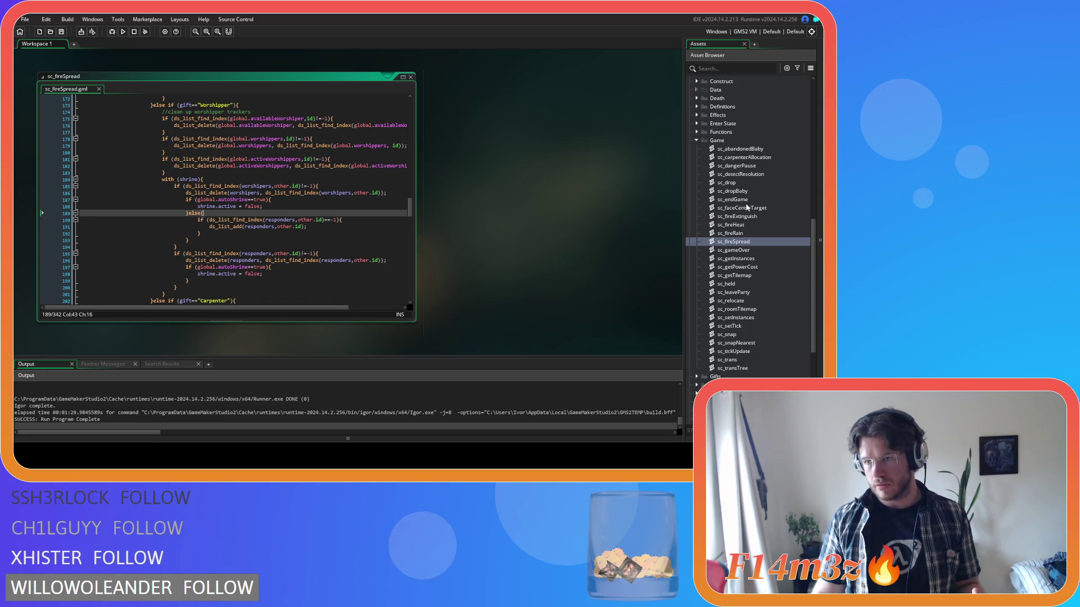
{"action": "scroll", "scroll_direction": "up", "scroll_amount": 3}
{"action": "scroll", "scroll_direction": "up", "scroll_amount": 3}
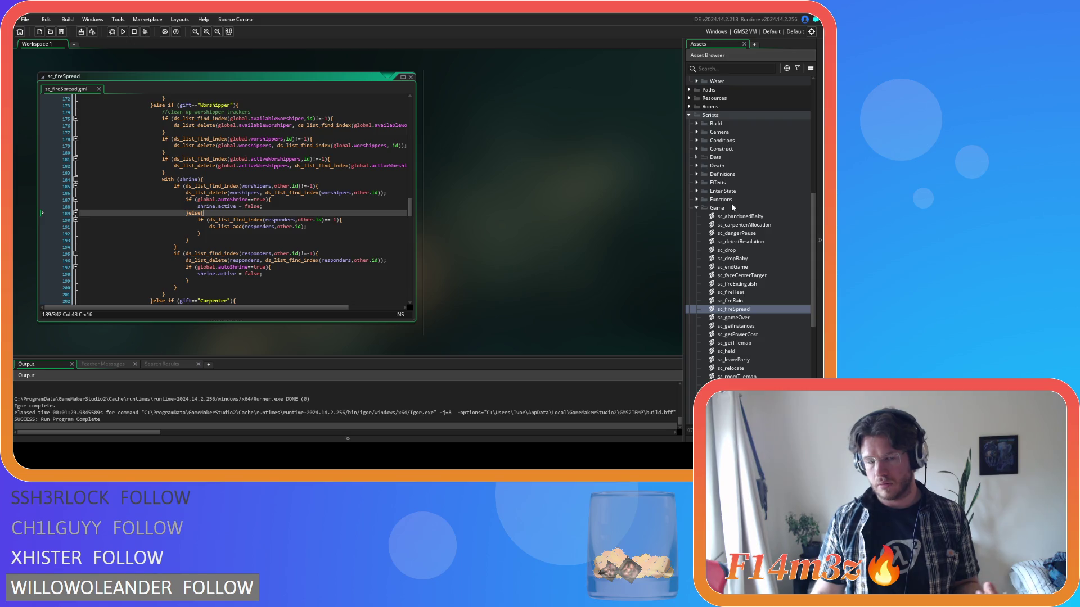
{"action": "scroll", "scroll_direction": "down", "scroll_amount": 3}
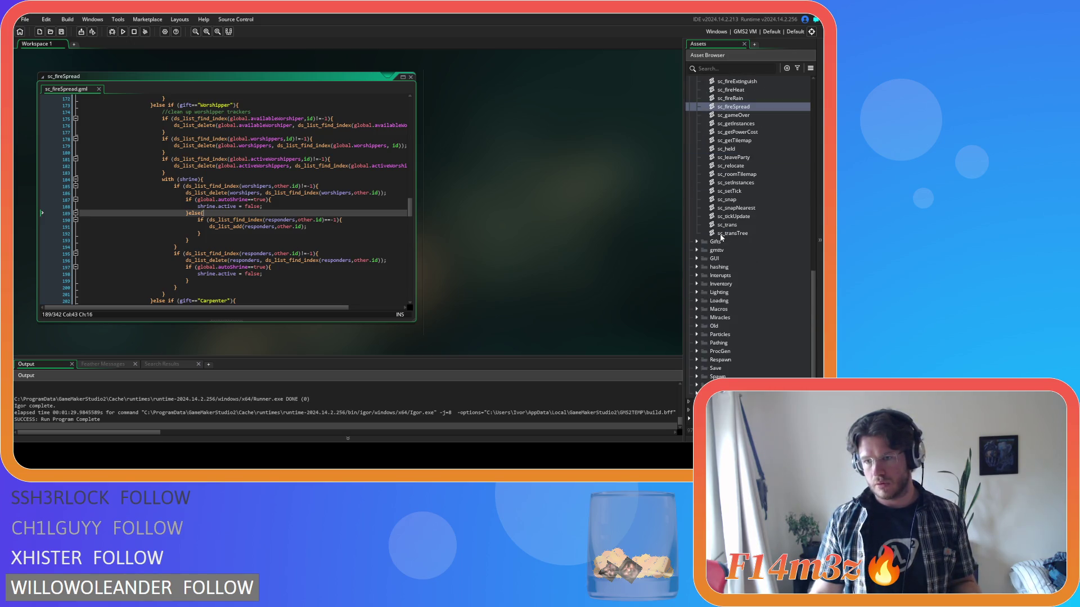
{"action": "left_click", "coordinate": [693, 278]}
{"action": "left_click", "coordinate": [696, 276]}
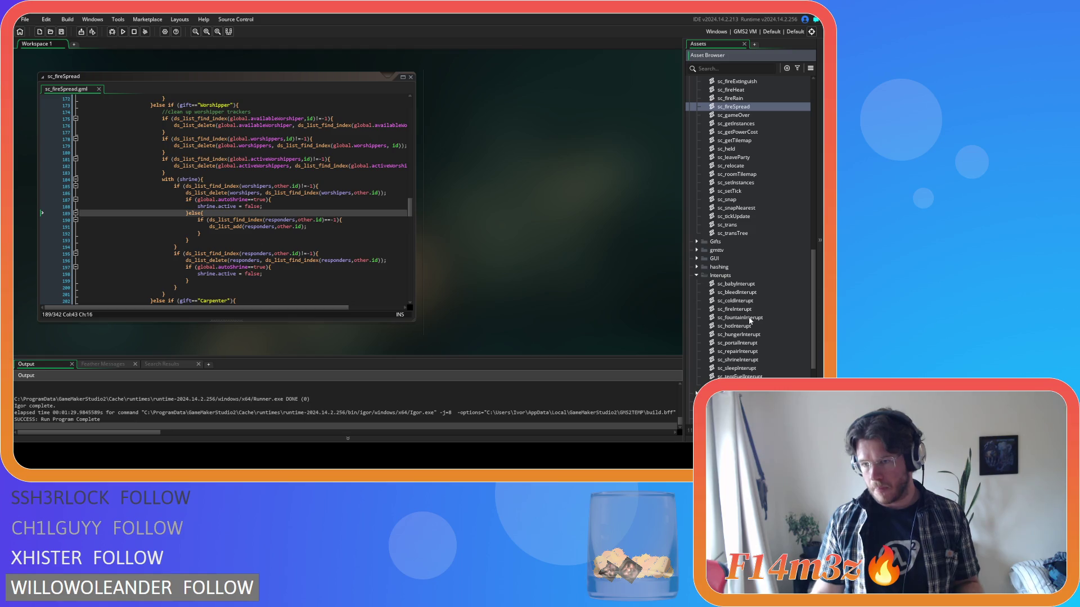
- Open sc_portalInterupt, scroll through its whole script, and close it
{"action": "double_click", "coordinate": [738, 343]}
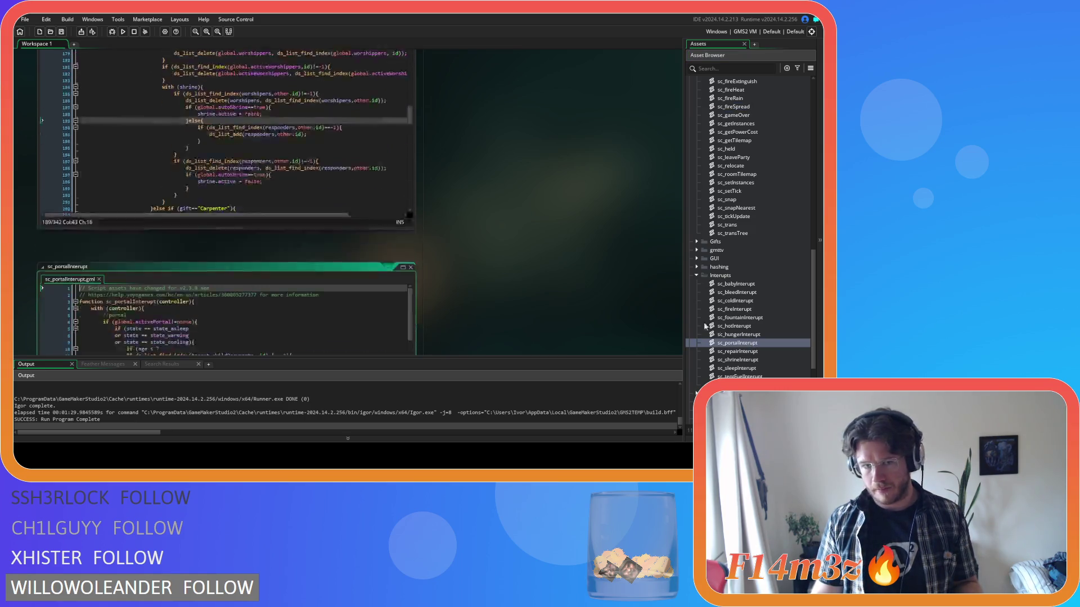
{"action": "scroll", "scroll_direction": "down", "scroll_amount": 3}
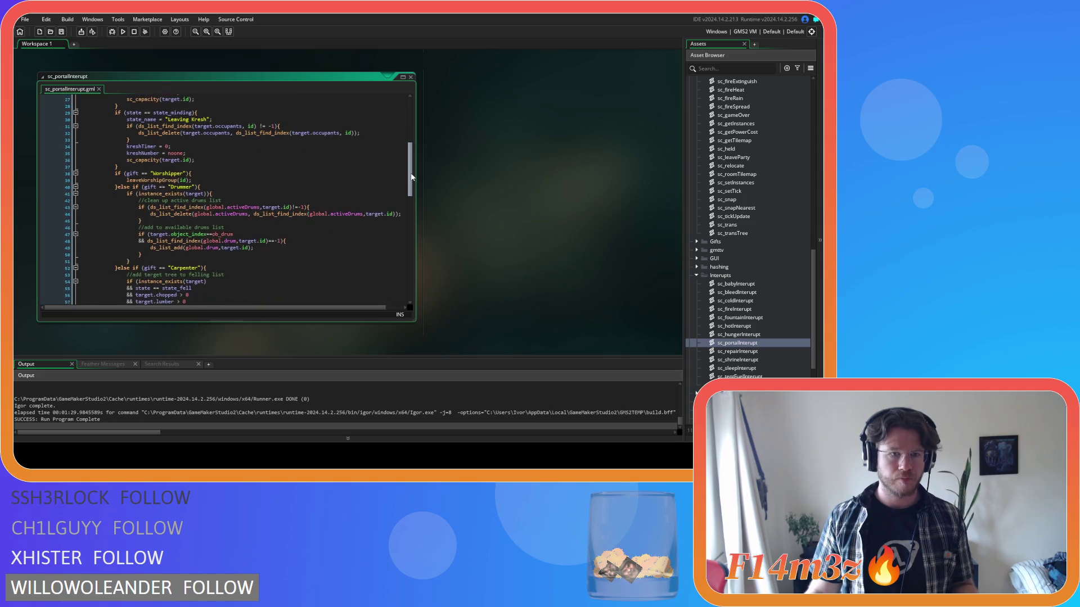
{"action": "left_click_drag", "start_coordinate": [409, 219], "coordinate": [404, 282]}
{"action": "scroll", "scroll_direction": "up", "scroll_amount": 3}
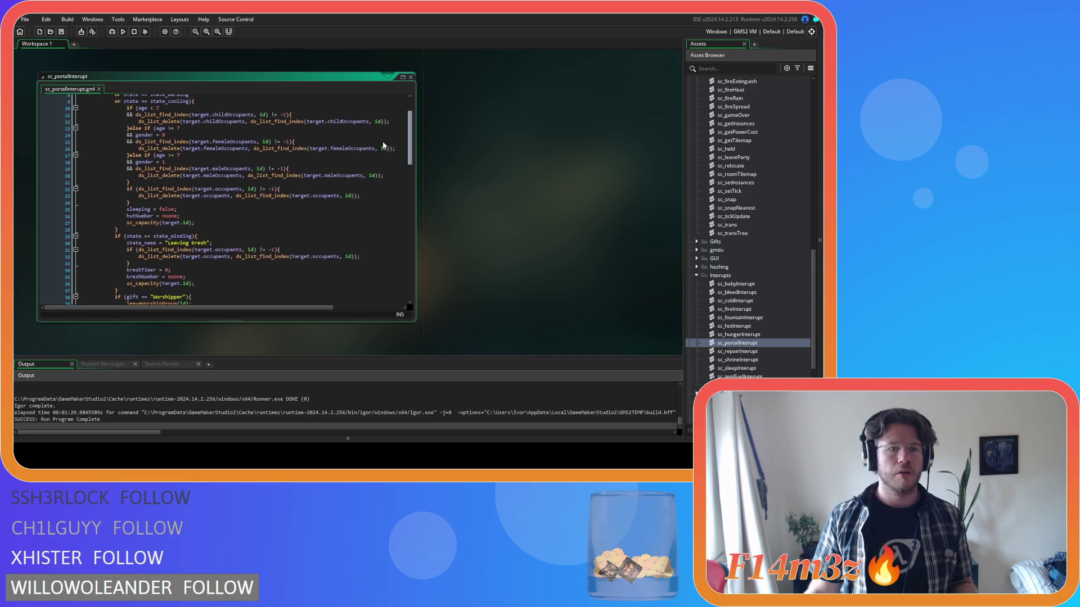
{"action": "scroll", "scroll_direction": "down", "scroll_amount": 3}
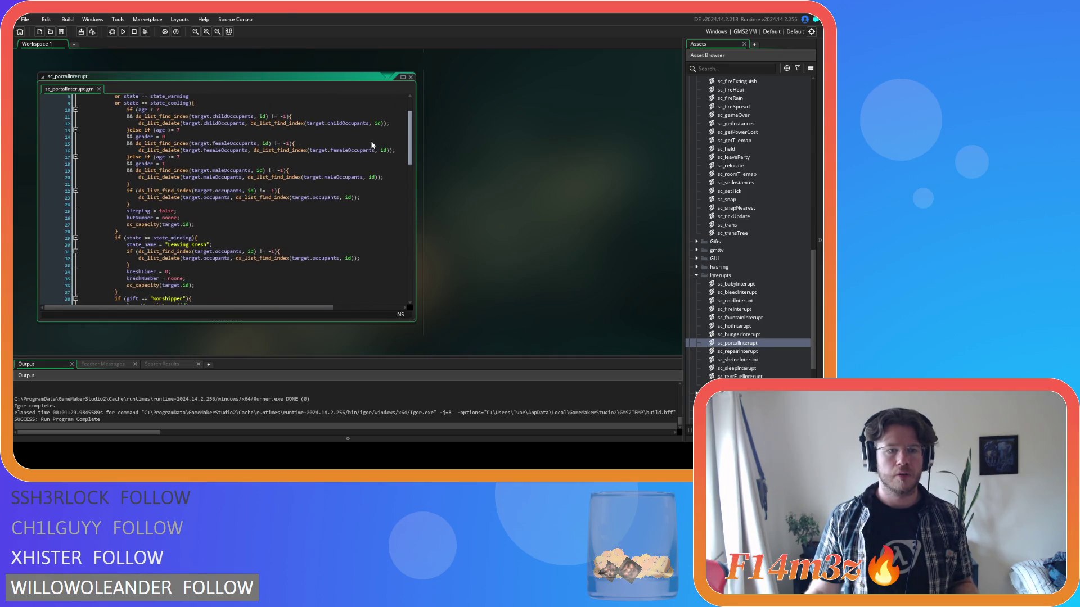
{"action": "scroll", "scroll_direction": "down", "scroll_amount": 3}
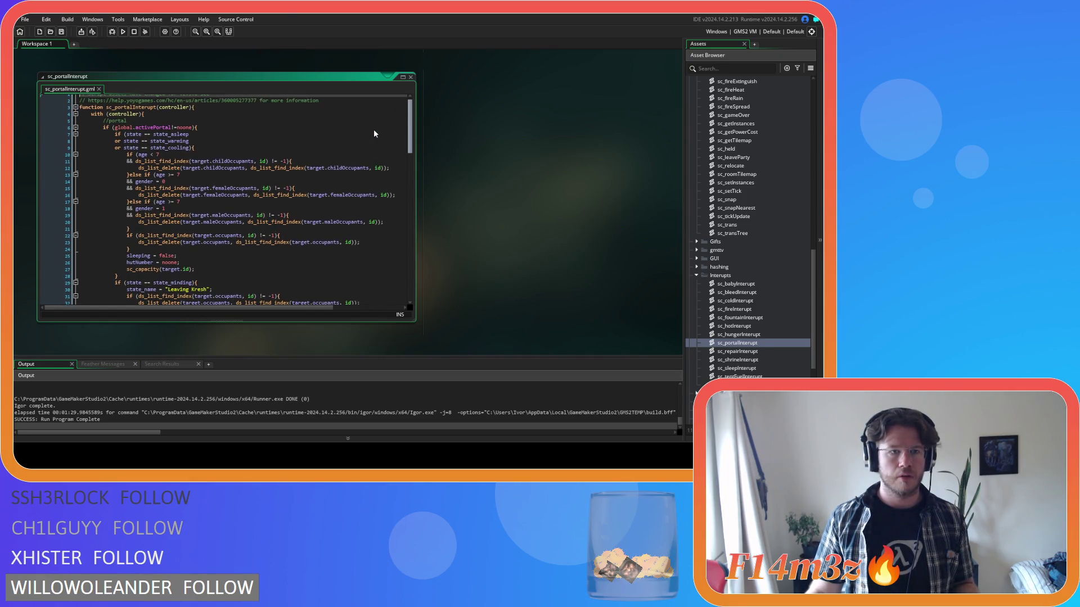
{"action": "scroll", "scroll_direction": "down", "scroll_amount": 3}
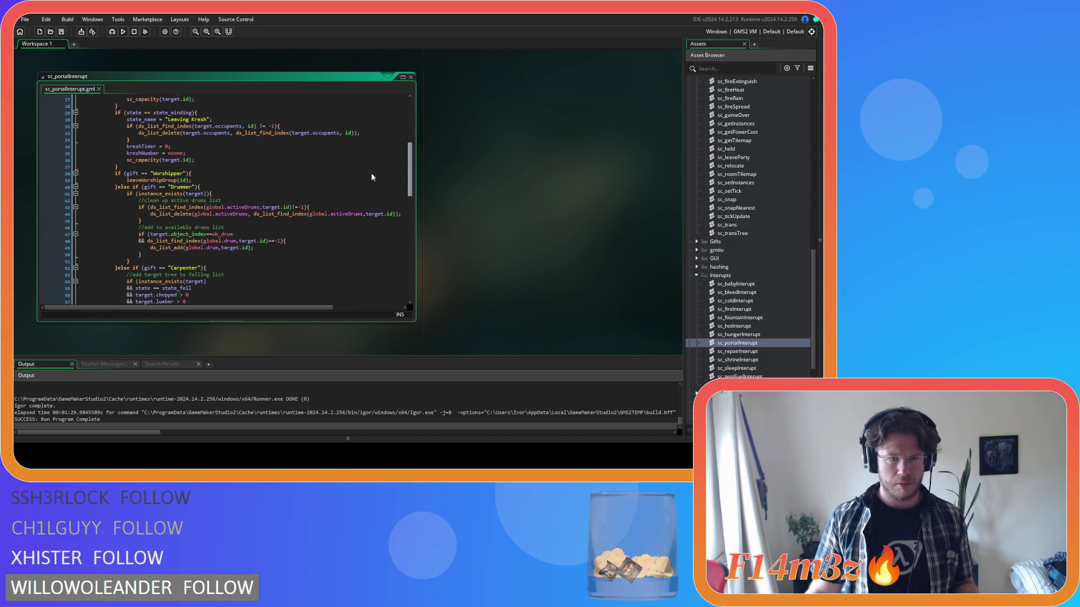
{"action": "scroll", "scroll_direction": "down", "scroll_amount": 3}
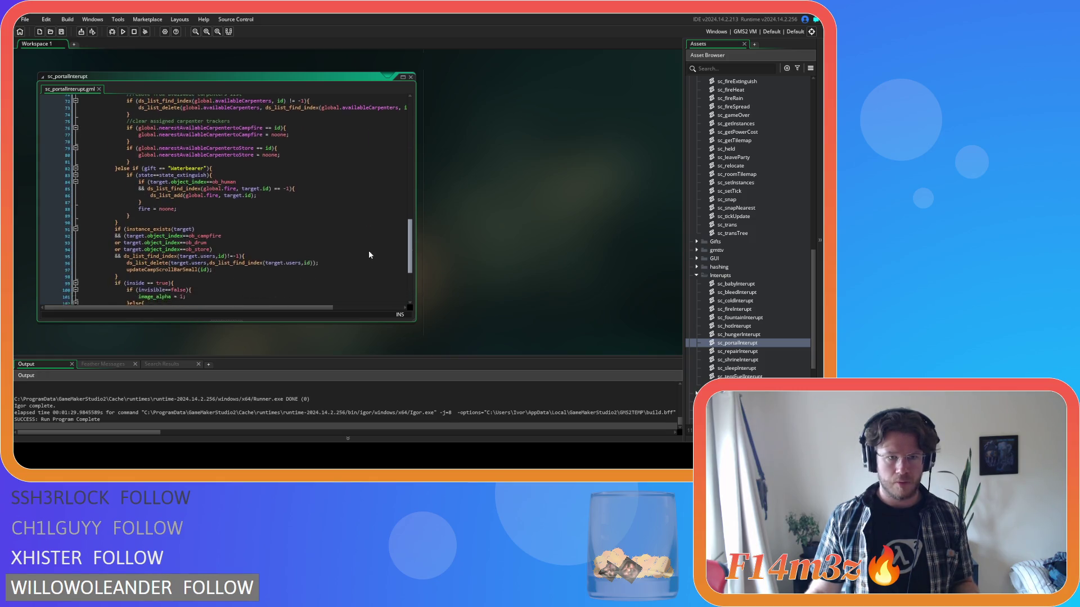
{"action": "scroll", "scroll_direction": "down", "scroll_amount": 3}
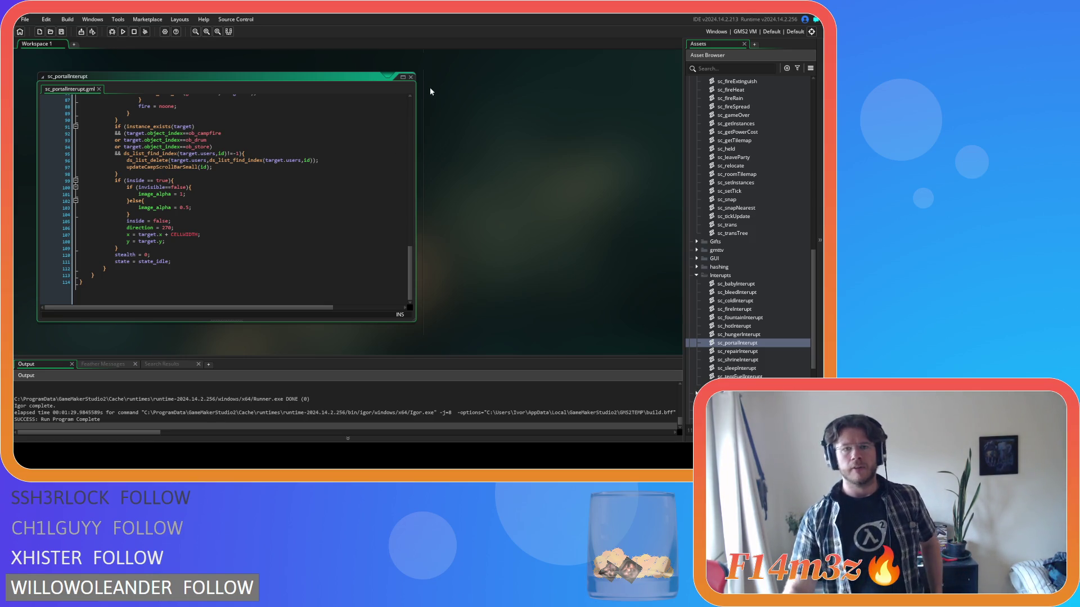
{"action": "left_click", "coordinate": [410, 77]}
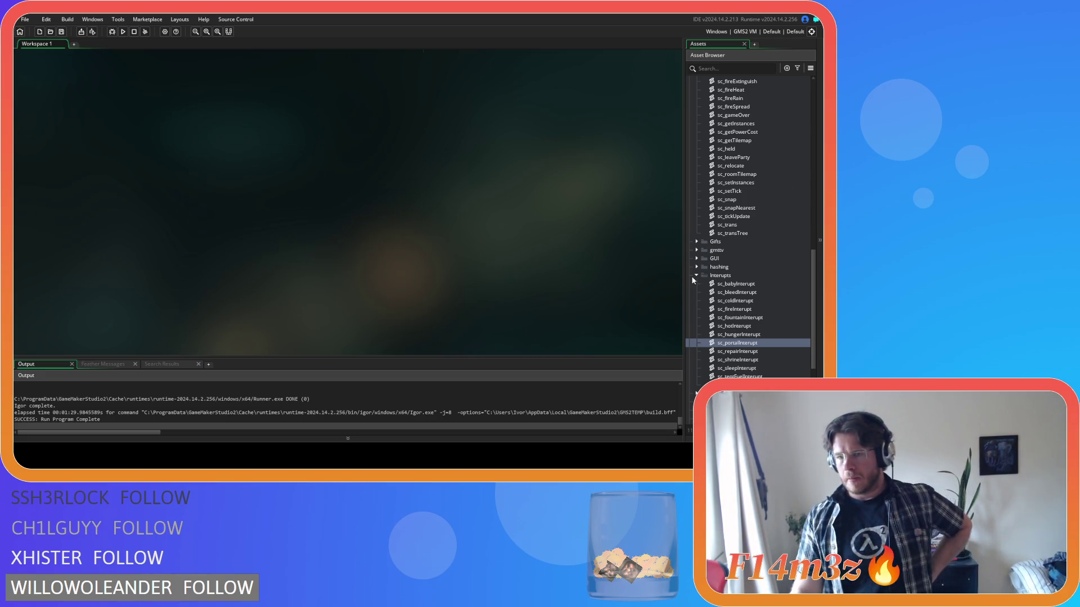
- Collapse the Game folder and open sc_miracleFire from the Miracles scripts folder
{"action": "scroll", "scroll_direction": "up", "scroll_amount": 3}
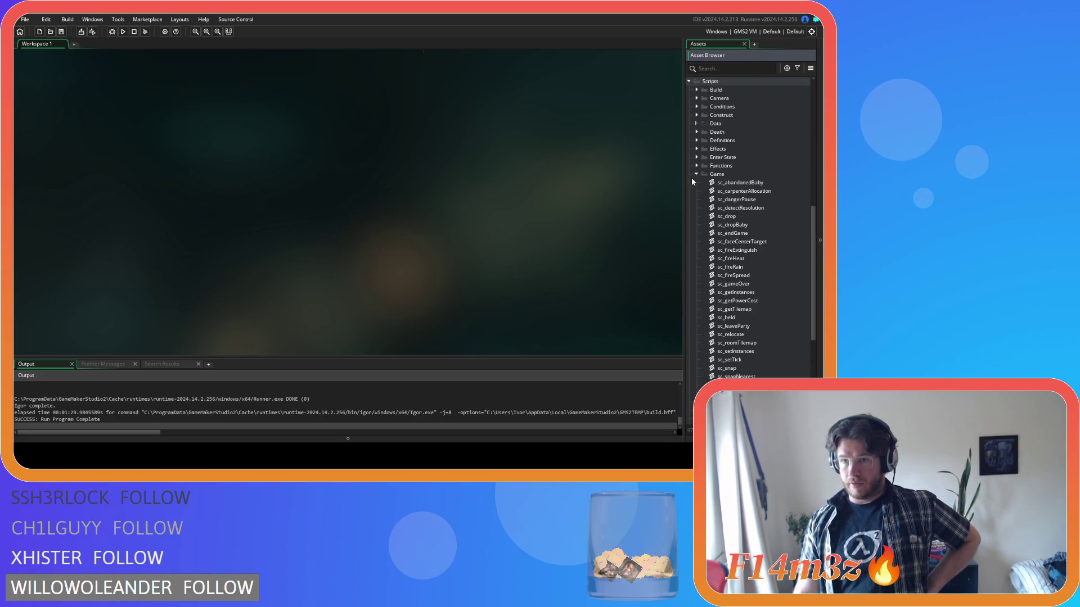
{"action": "left_click", "coordinate": [696, 174]}
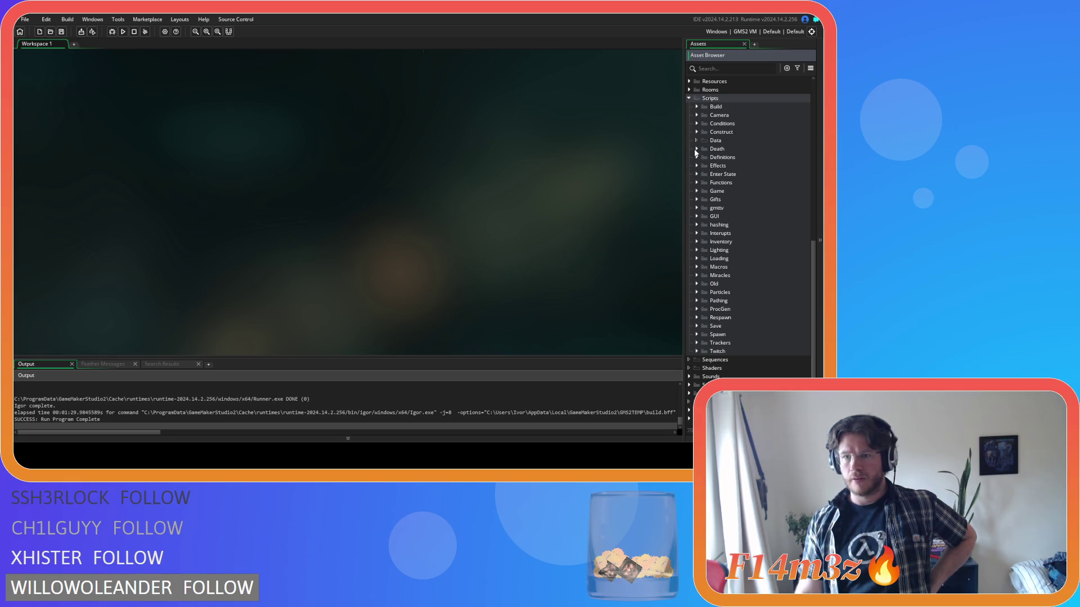
{"action": "left_click", "coordinate": [697, 275]}
{"action": "scroll", "scroll_direction": "down", "scroll_amount": 3}
{"action": "double_click", "coordinate": [749, 251]}
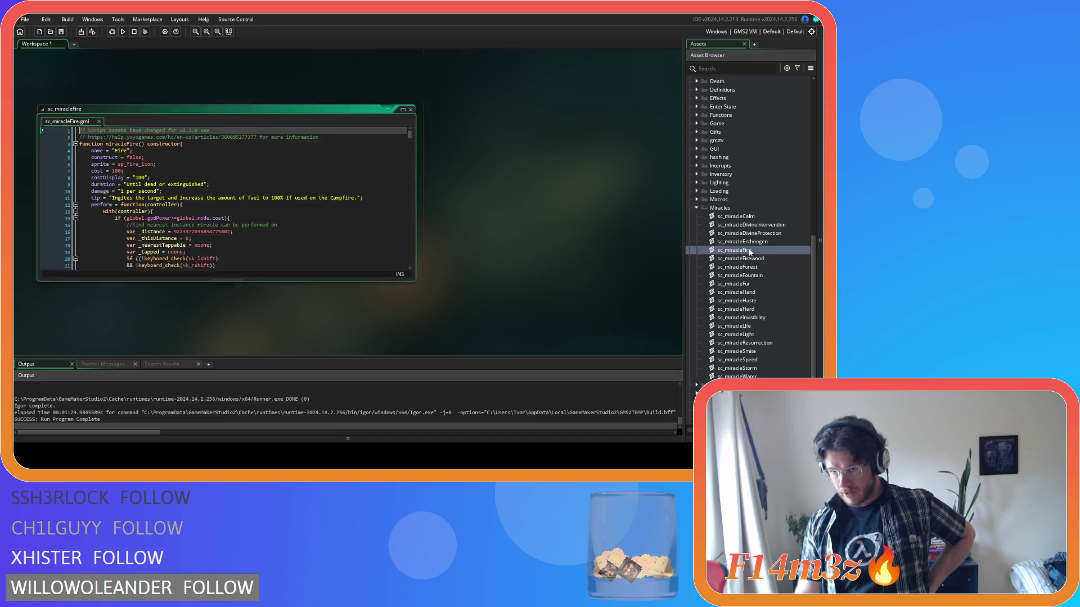
- Paste the new shrine cleanup over the old with(shrine) block at lines 263–269, indent, and save
{"action": "left_click_drag", "start_coordinate": [411, 111], "coordinate": [407, 234]}
{"action": "left_click_drag", "start_coordinate": [182, 226], "coordinate": [178, 185]}
{"action": "key", "text": "ctrl+v"}
{"action": "left_click_drag", "start_coordinate": [113, 287], "coordinate": [84, 187]}
{"action": "key", "text": "Tab"}
{"action": "key", "text": "Tab"}
{"action": "key", "text": "Tab"}
{"action": "key", "text": "Tab"}
{"action": "key", "text": "ctrl+s"}
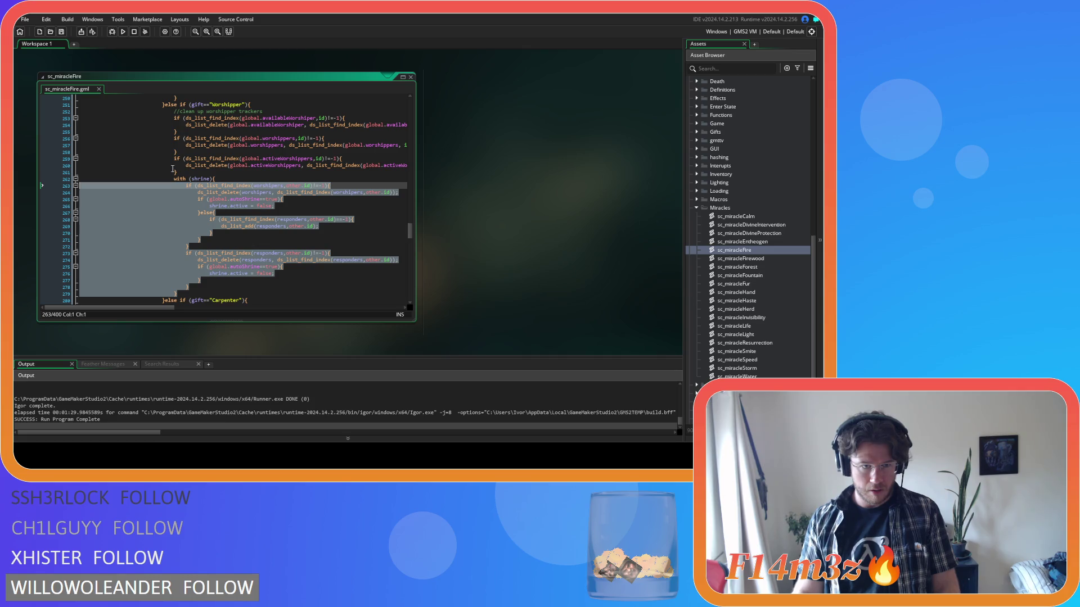
{"action": "left_click", "coordinate": [185, 293]}
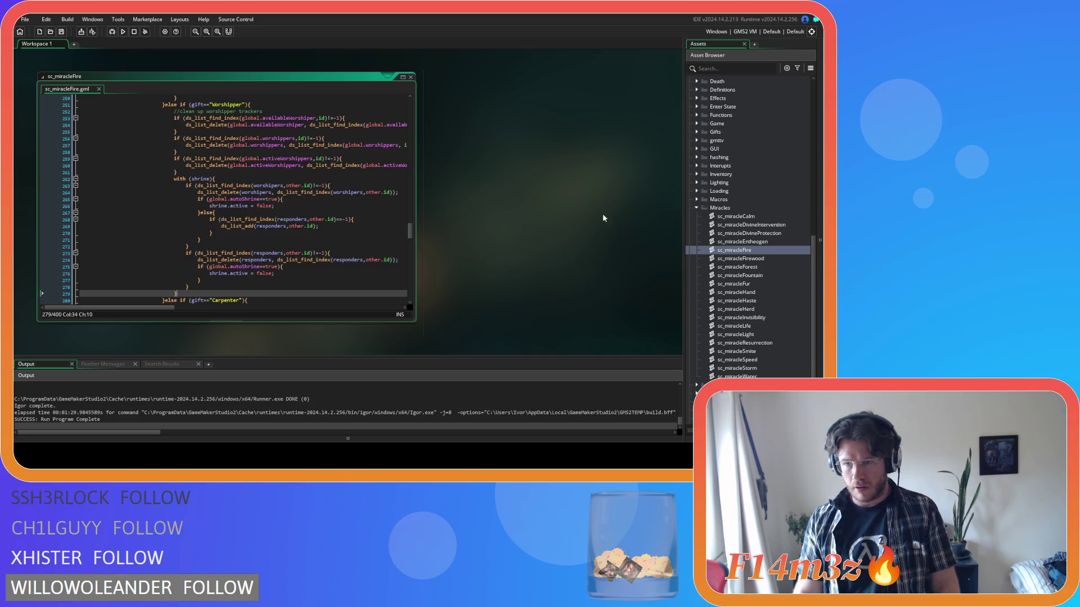
- Open ob_weather and look through its Alarm 0, 1, 3 and 4 code
{"action": "scroll", "scroll_direction": "down", "scroll_amount": 3}
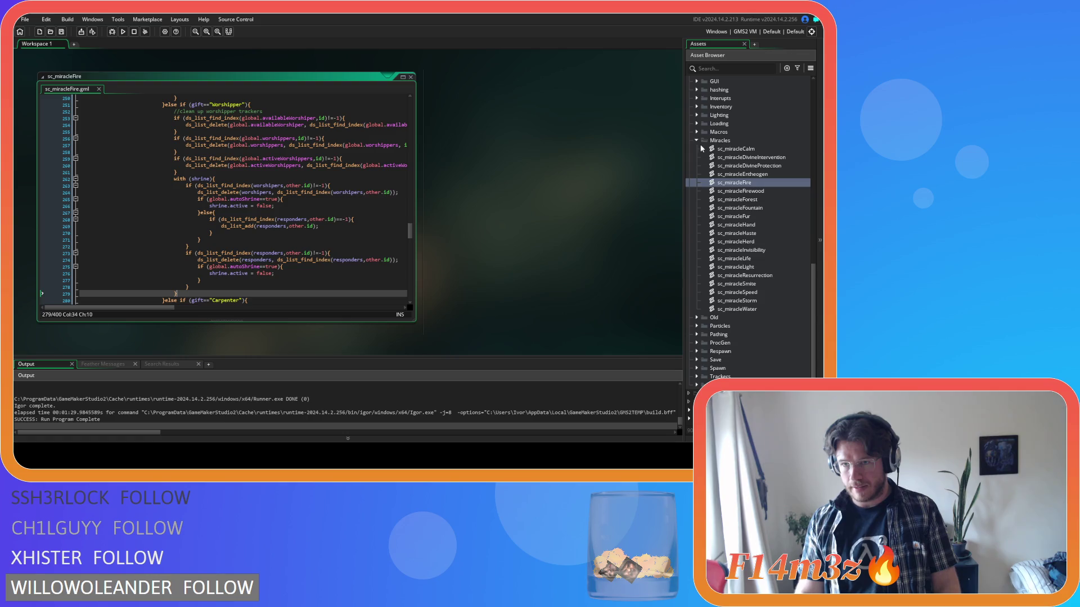
{"action": "scroll", "scroll_direction": "up", "scroll_amount": 3}
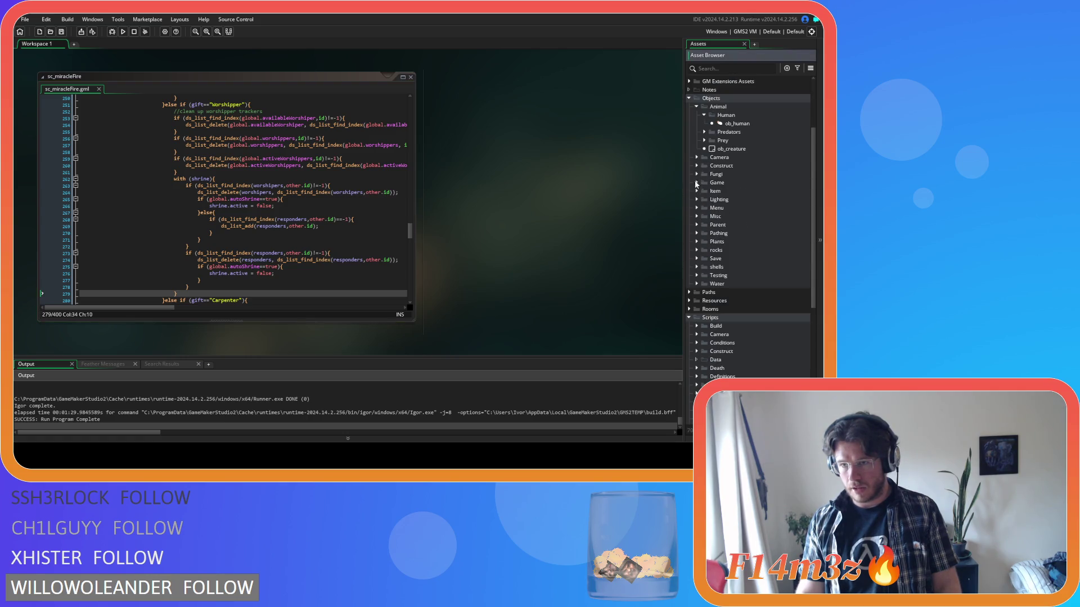
{"action": "left_click", "coordinate": [696, 183]}
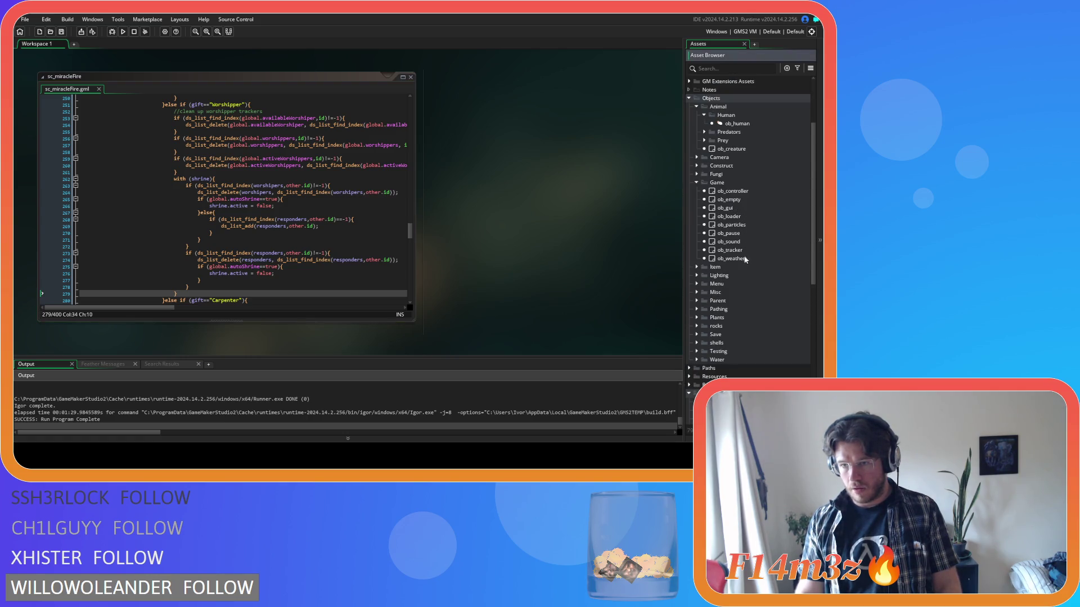
{"action": "double_click", "coordinate": [745, 258]}
{"action": "left_click", "coordinate": [199, 140]}
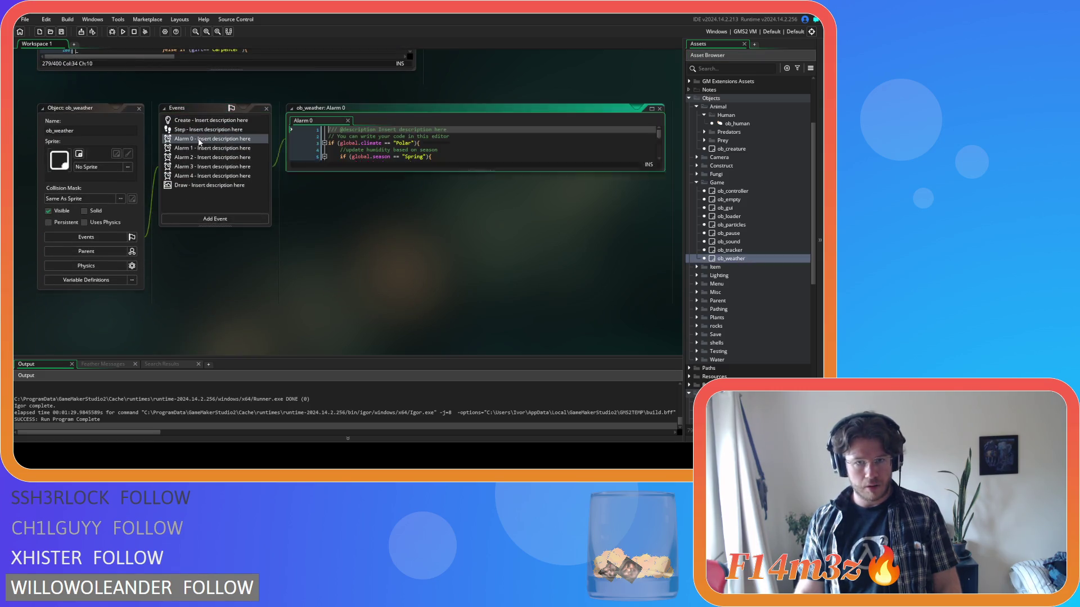
{"action": "left_click", "coordinate": [198, 148]}
{"action": "left_click", "coordinate": [196, 167]}
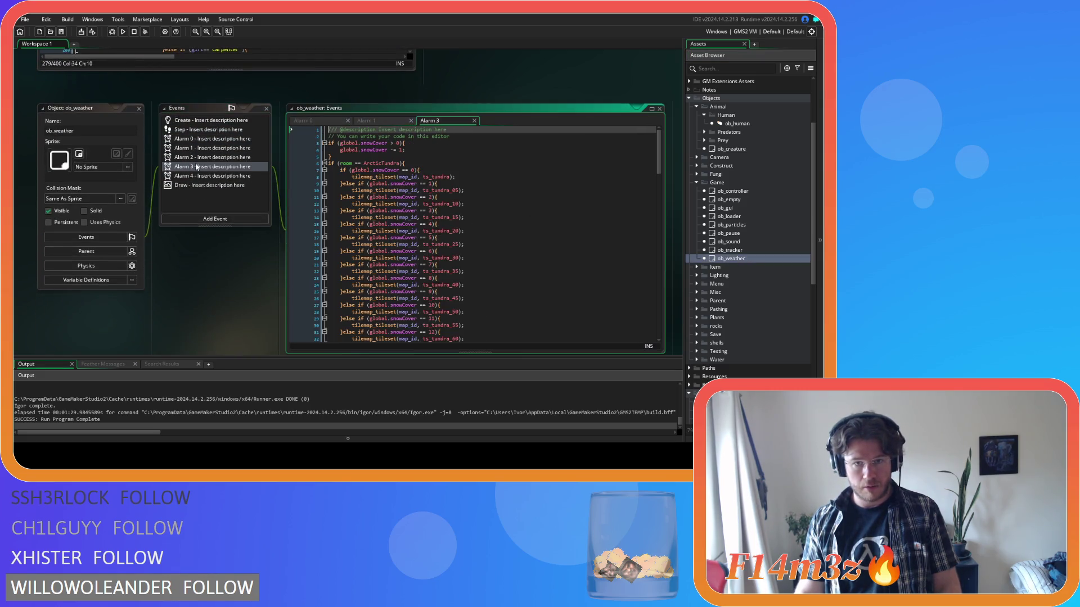
{"action": "left_click", "coordinate": [197, 176]}
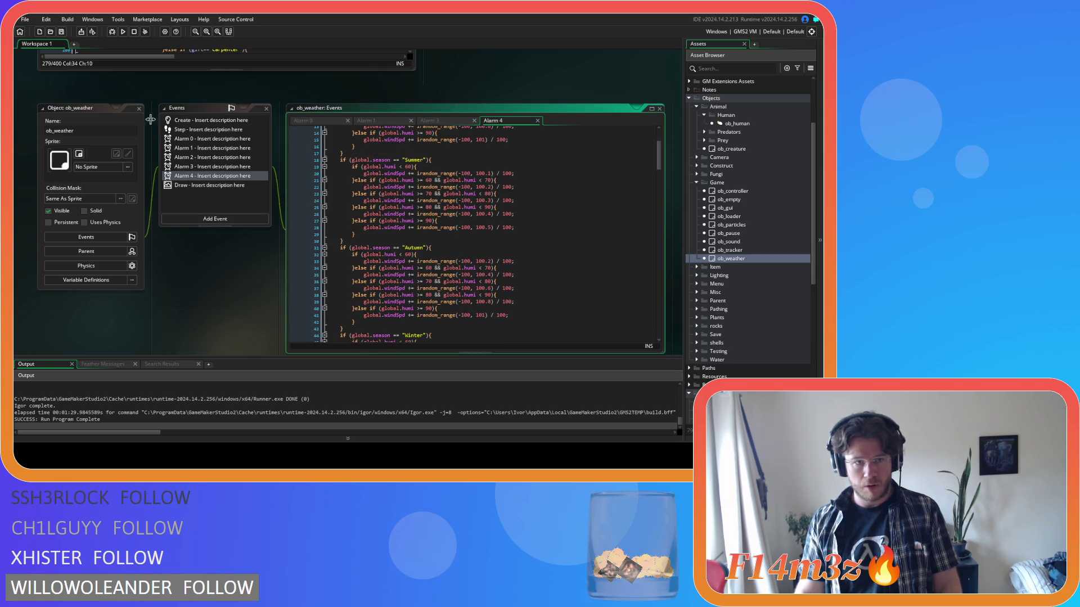
- Close the ob_weather editors, collapse the Game folder and expand the Lighting objects folder
{"action": "double_click", "coordinate": [136, 108]}
{"action": "left_click", "coordinate": [697, 182]}
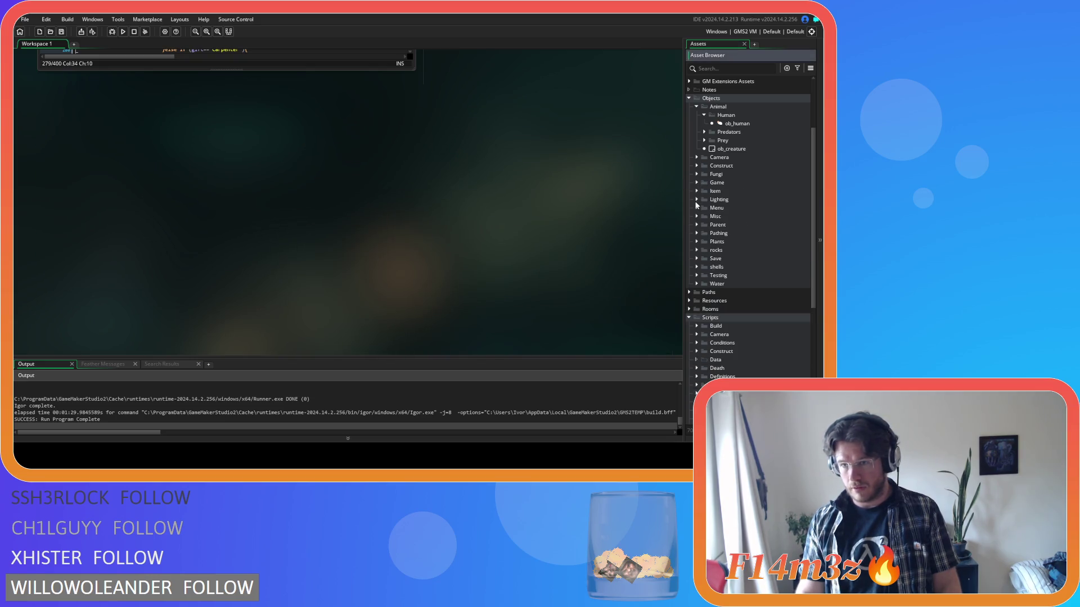
{"action": "left_click", "coordinate": [696, 200]}
- In ob_lighting's Alarm 1, paste the new shrine cleanup over the old with(shrine) lines 89–94
{"action": "double_click", "coordinate": [746, 217]}
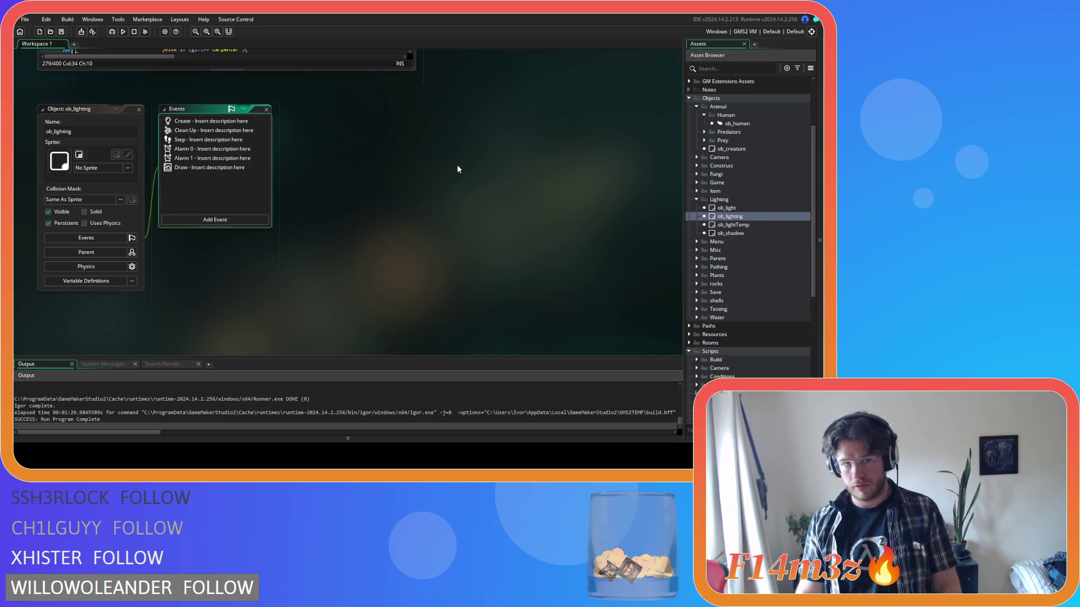
{"action": "left_click", "coordinate": [191, 149]}
{"action": "left_click", "coordinate": [186, 158]}
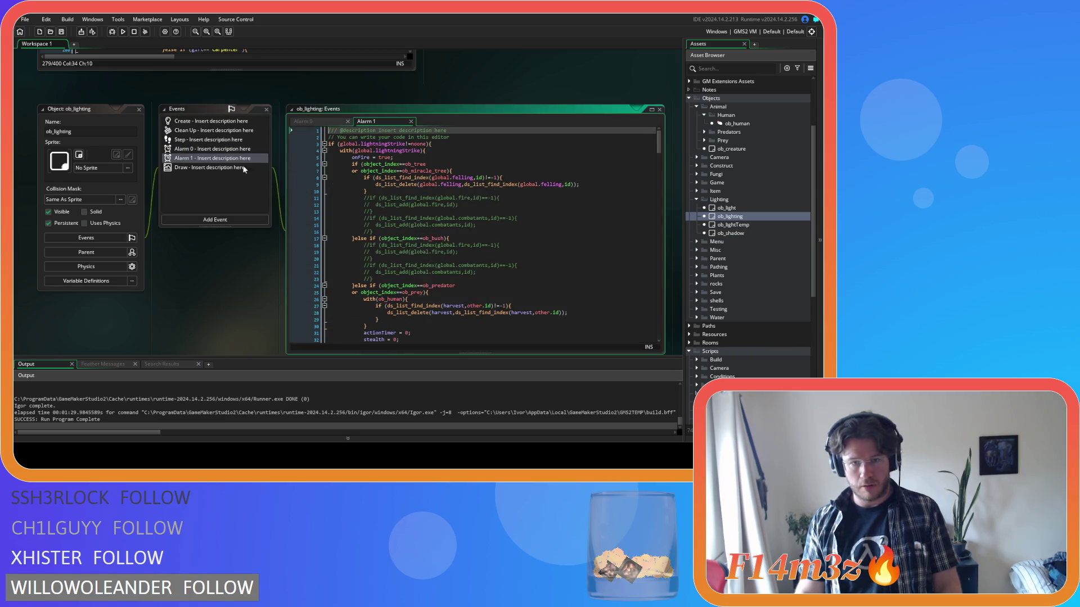
{"action": "scroll", "scroll_direction": "down", "scroll_amount": 3}
{"action": "scroll", "scroll_direction": "down", "scroll_amount": 3}
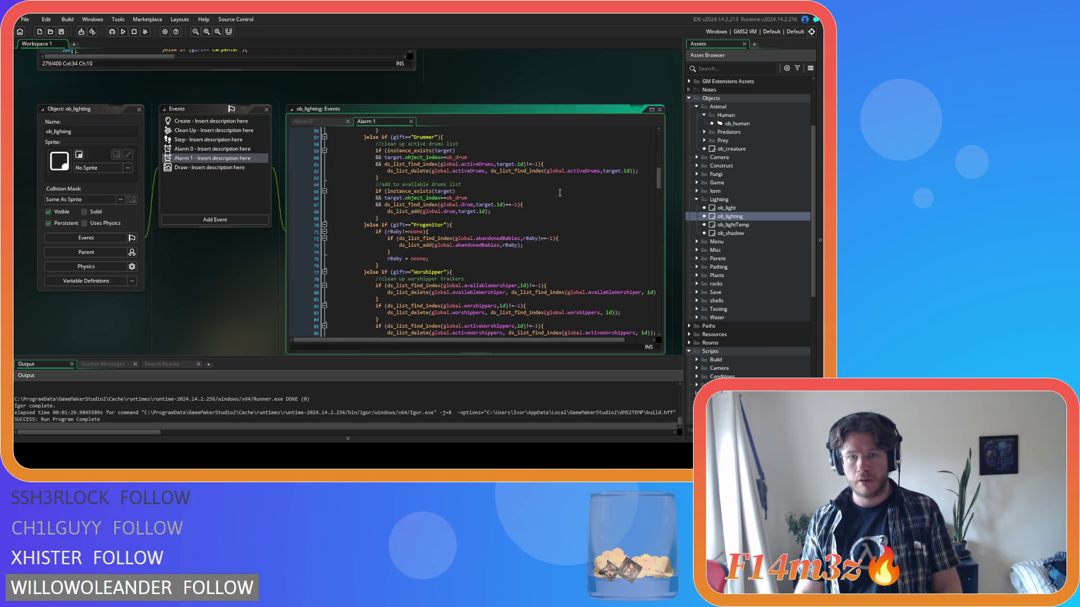
{"action": "left_click_drag", "start_coordinate": [373, 244], "coordinate": [338, 213]}
{"action": "type", "text": "with (shrine){ \t\t\t\tif (ds_list_find_index(worshipers,other.id)!=-1){ \t\t\t\t\tds_list_delete(worshipers, ds_list_find_index(worshipers,other.id)); \t\t\t\t\tif (global.autoShrine==true){ \t\t\t\t\t\tshrine.active = false; \t\t\t\t\t}else{ \t\t\t\t\t\tif (ds_list_find_index(responders,other.id)==-1){ \t\t\t\t\t\t\tds_list_add(responders,other.id); \t\t\t\t\t\t} \t\t\t\t\t} \t\t\t\t} \t\t\t\tif (ds_list_find_index(responders,other.id)!=-1){ \t\t\t\t\tds_list_delete(responders, ds_list_find_index(responders,other.id)); \t\t\t\t\tif (global.autoShrine==true){ \t\t\t\t\t\tshrine.active = false; \t\t\t\t\t} \t\t\t\t} \t\t\t}"}
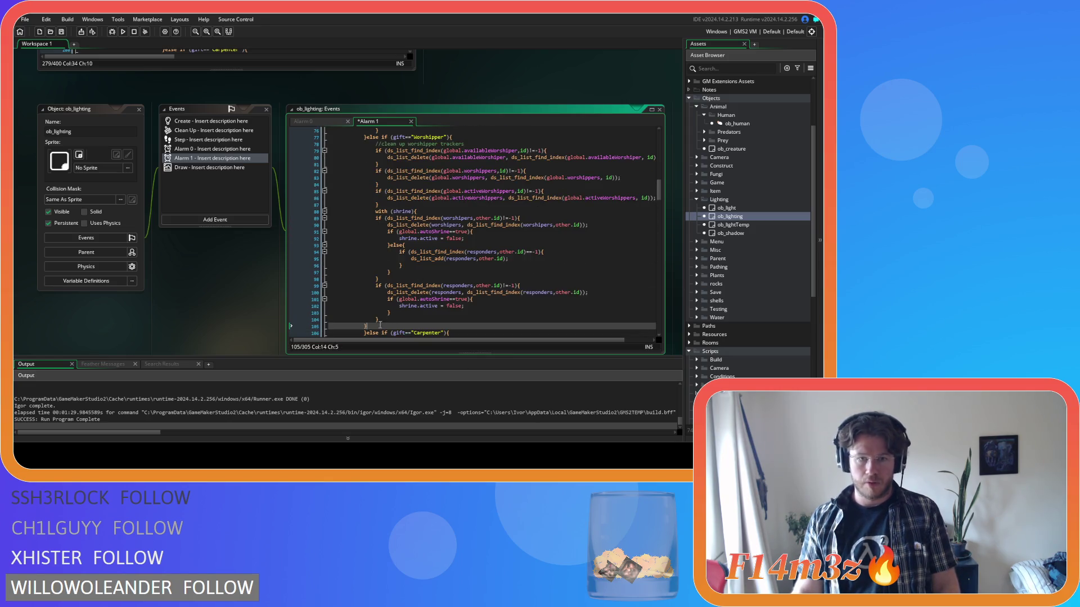
- Indent the pasted with(shrine) block on lines 88–105 and save Alarm 1
{"action": "left_click_drag", "start_coordinate": [371, 326], "coordinate": [305, 211]}
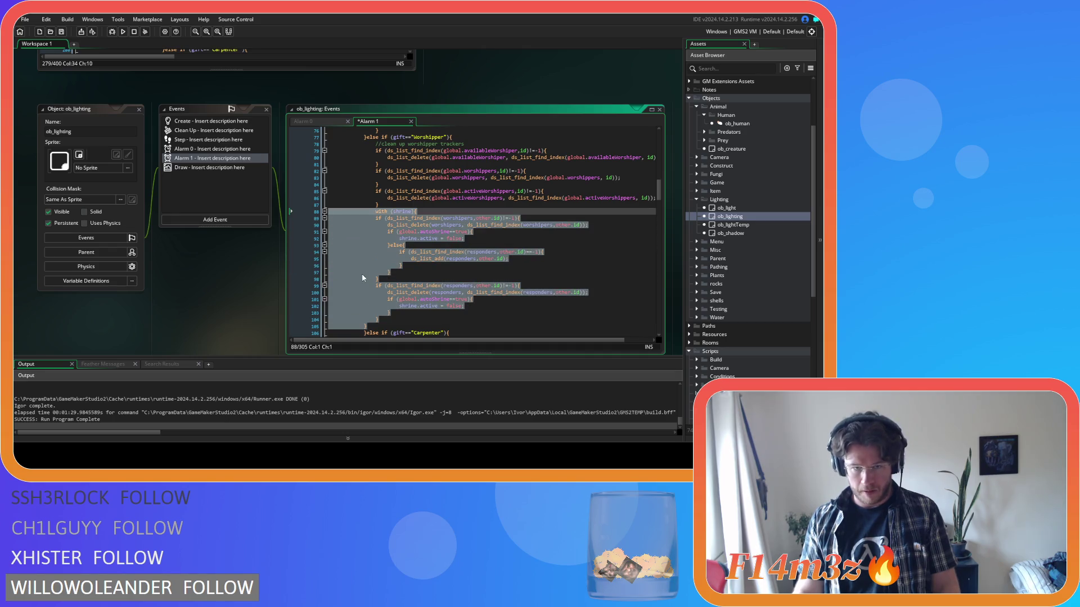
{"action": "key", "text": "shift+Down"}
{"action": "key", "text": "Tab"}
{"action": "key", "text": "ctrl+s"}
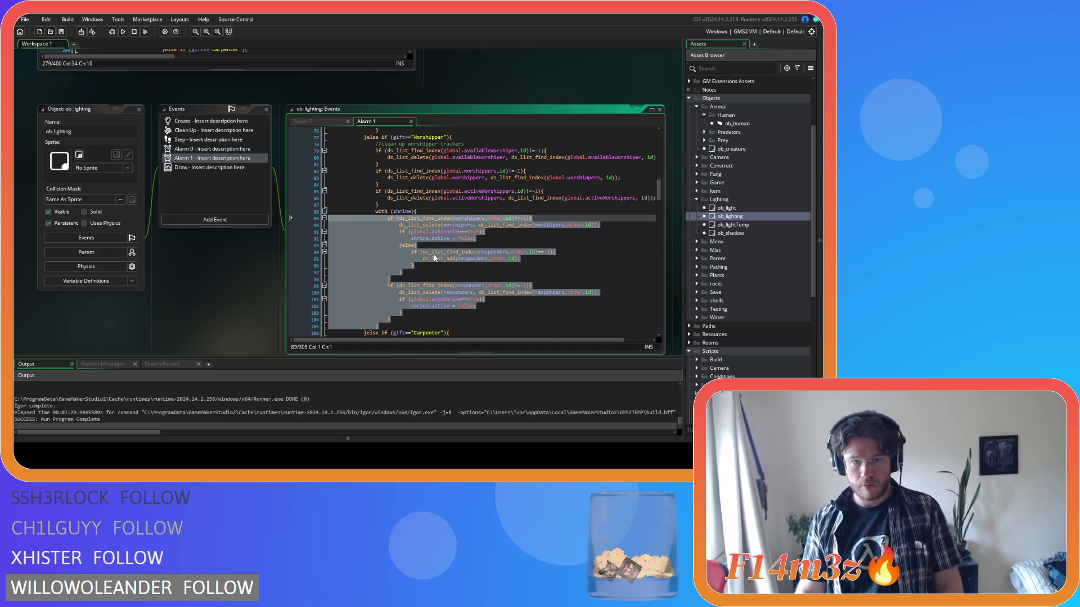
{"action": "left_click", "coordinate": [434, 251]}
- Close all open editor windows with the workspace's Windows > Close All
{"action": "right_click", "coordinate": [194, 281]}
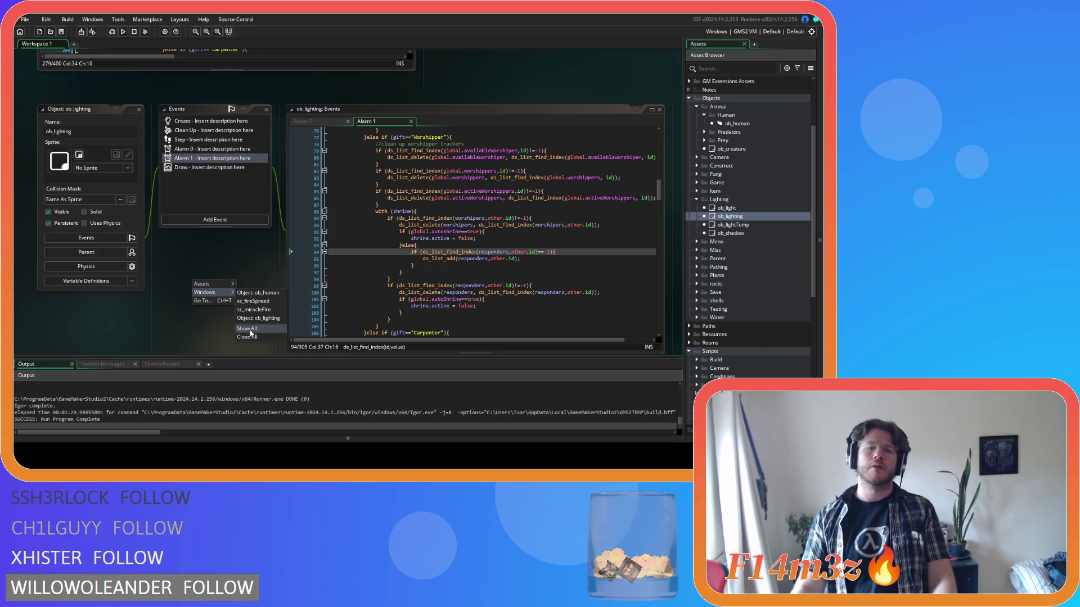
{"action": "left_click", "coordinate": [283, 307]}
{"action": "left_click", "coordinate": [697, 200]}
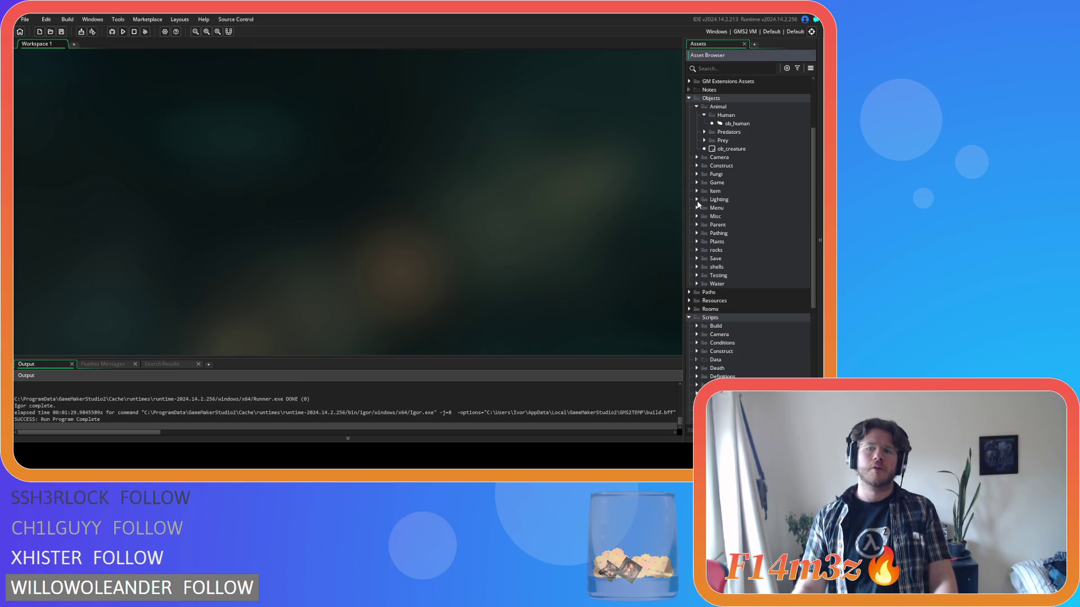
- Collapse the Human, Animal, Objects and Scripts folders in the Asset Browser
{"action": "left_click", "coordinate": [704, 115]}
{"action": "left_click", "coordinate": [697, 107]}
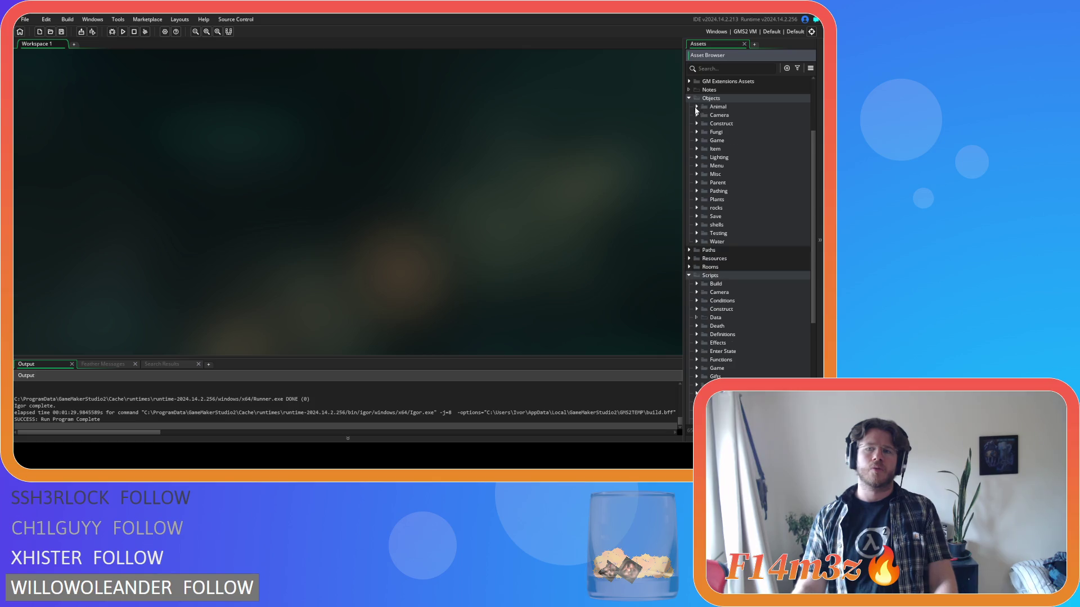
{"action": "left_click", "coordinate": [689, 98]}
{"action": "left_click", "coordinate": [689, 132]}
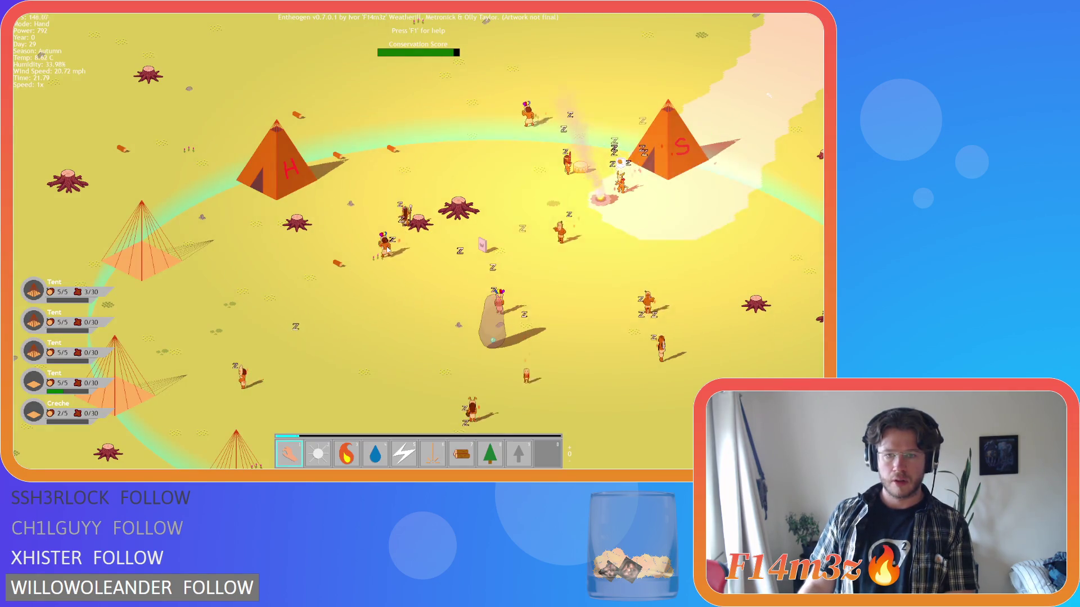
- Zoom in on the worshippers' camp at the Portal Stone and switch to the fire miracle
{"action": "scroll", "scroll_direction": "down", "scroll_amount": 3}
{"action": "left_click", "coordinate": [339, 226]}
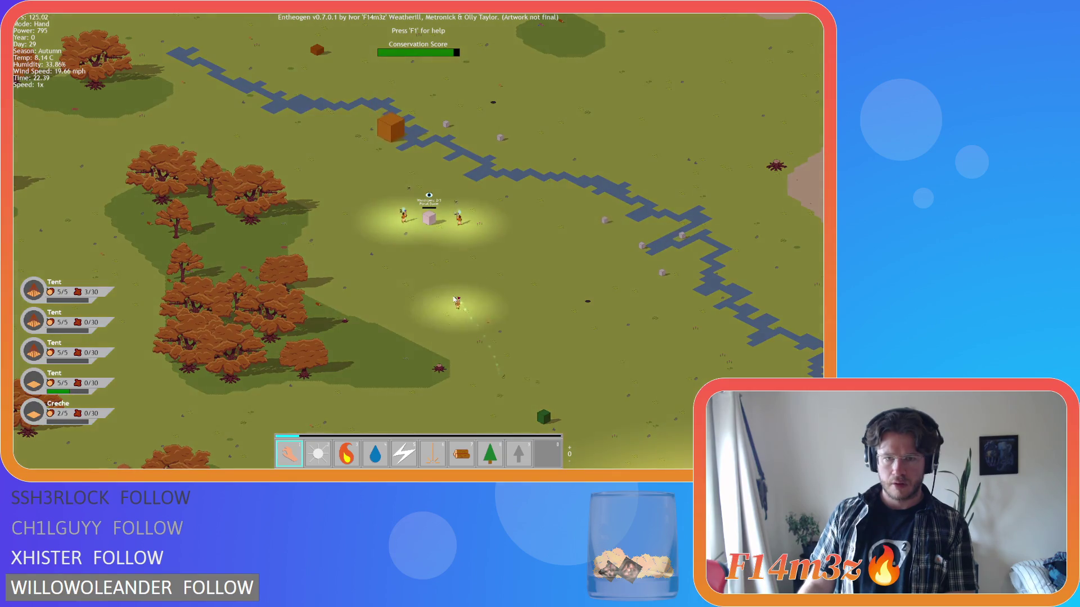
{"action": "scroll", "scroll_direction": "up", "scroll_amount": 3}
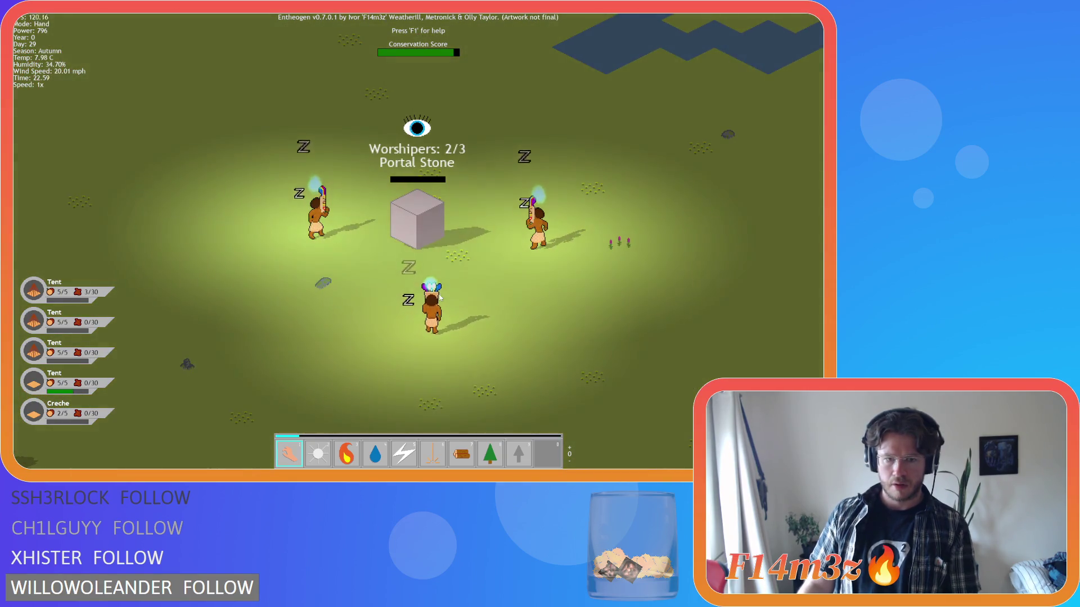
{"action": "key", "text": "3"}
{"action": "scroll", "scroll_direction": "up", "scroll_amount": 3}
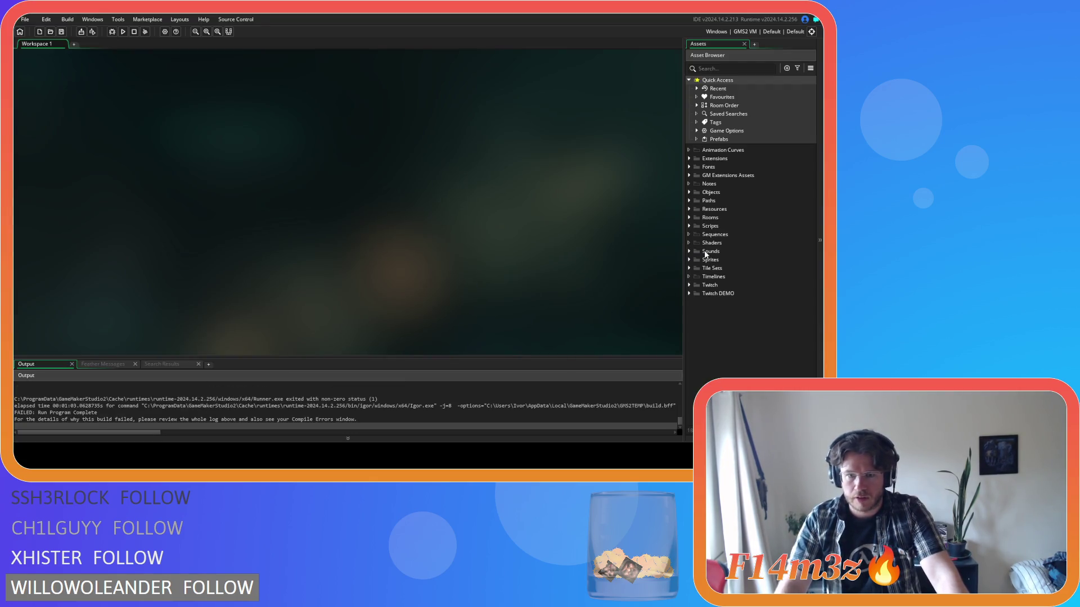
- Expand the Objects, Animal and Human folders and open ob_human
{"action": "left_click", "coordinate": [689, 191]}
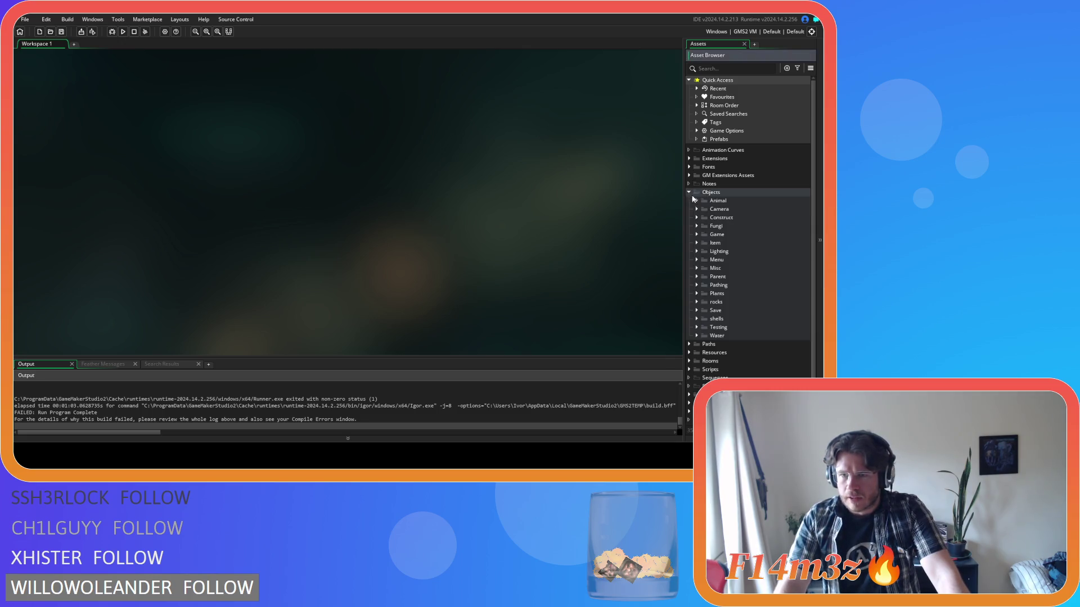
{"action": "left_click", "coordinate": [696, 200]}
{"action": "left_click", "coordinate": [704, 209]}
{"action": "left_click", "coordinate": [726, 220]}
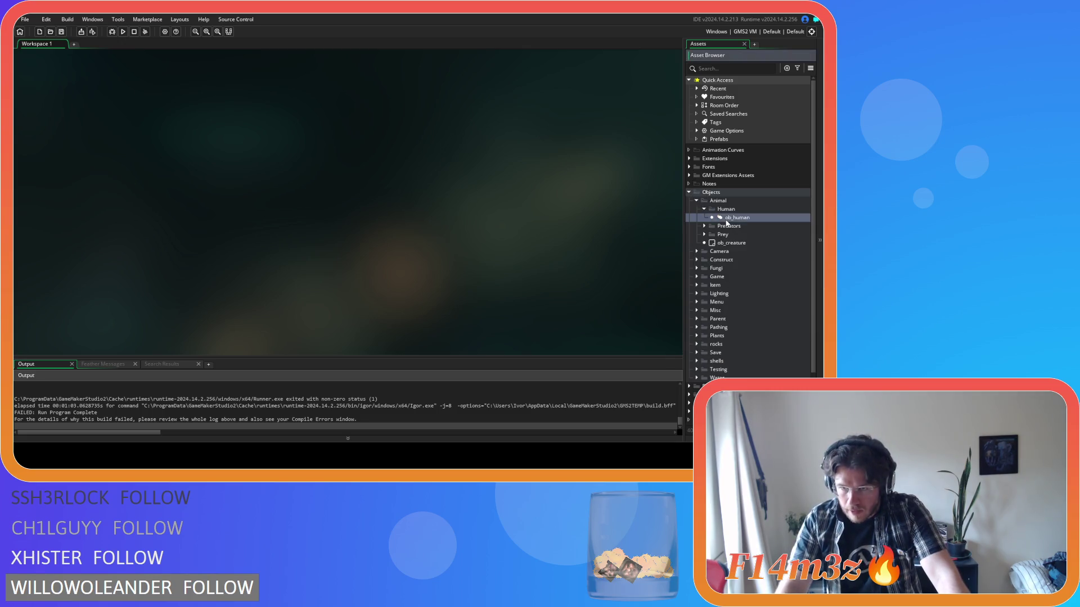
{"action": "double_click", "coordinate": [726, 219]}
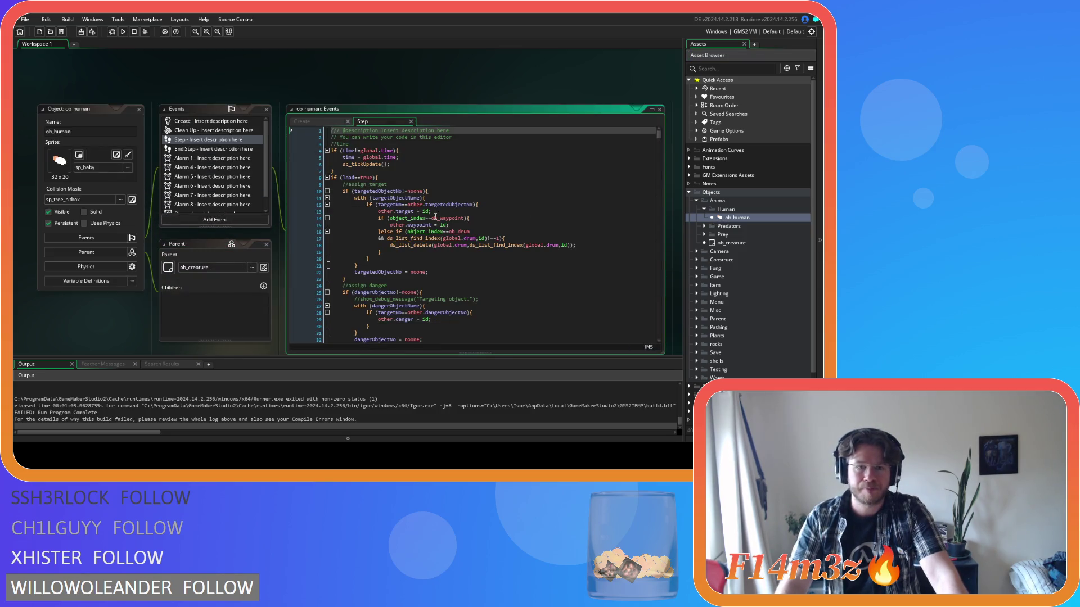
- Delete the 'shrine.' prefix on lines 1177 and 1187 so both read active = false
{"action": "left_click_drag", "start_coordinate": [656, 147], "coordinate": [506, 268]}
{"action": "scroll", "scroll_direction": "down", "scroll_amount": 3}
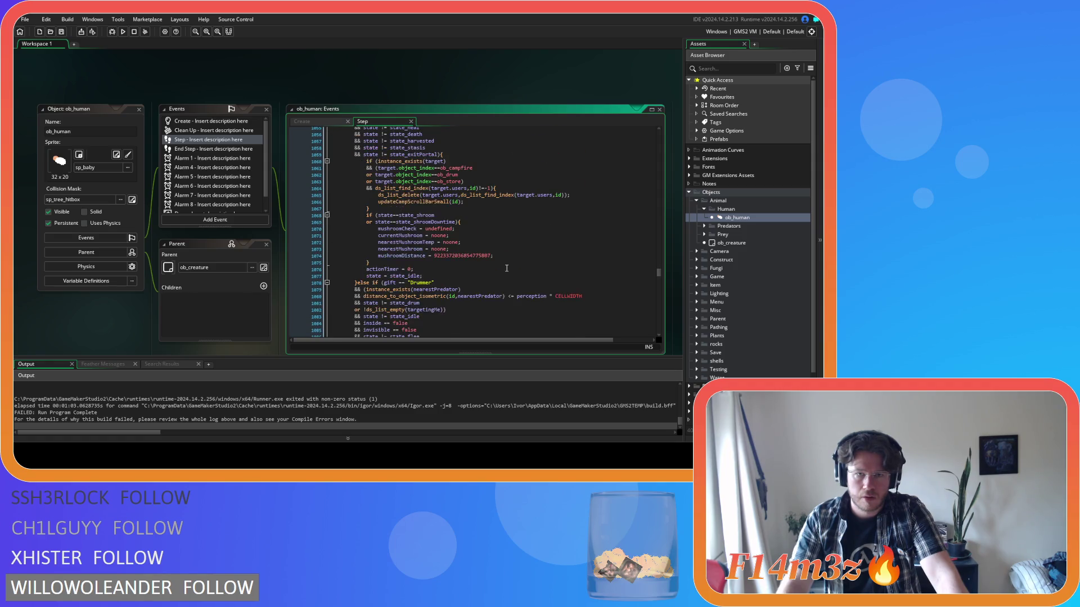
{"action": "left_click_drag", "start_coordinate": [659, 276], "coordinate": [651, 285]}
{"action": "scroll", "scroll_direction": "down", "scroll_amount": 3}
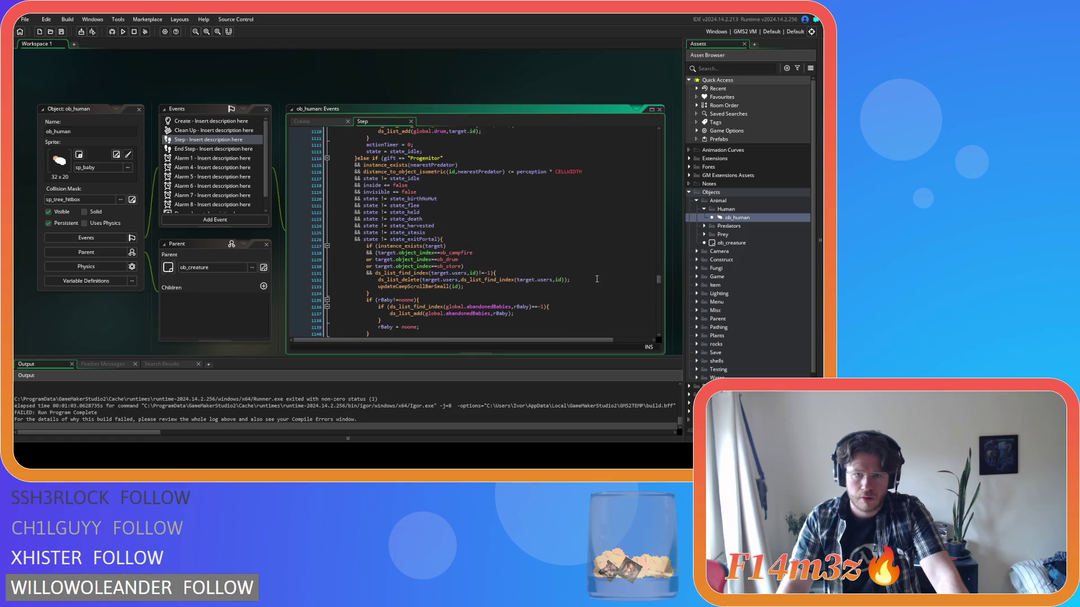
{"action": "scroll", "scroll_direction": "down", "scroll_amount": 3}
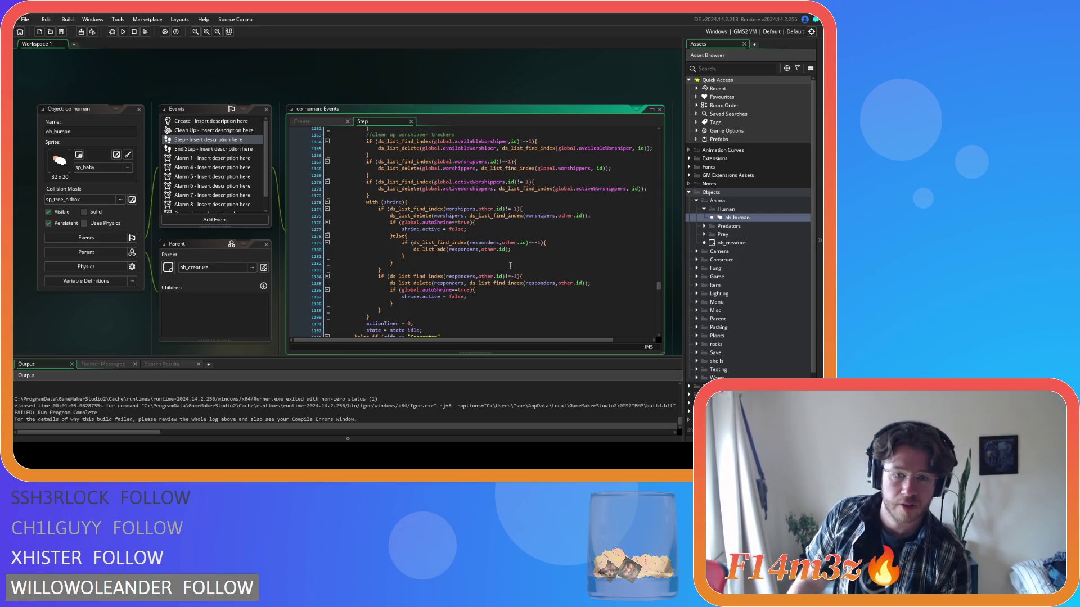
{"action": "double_click", "coordinate": [410, 297]}
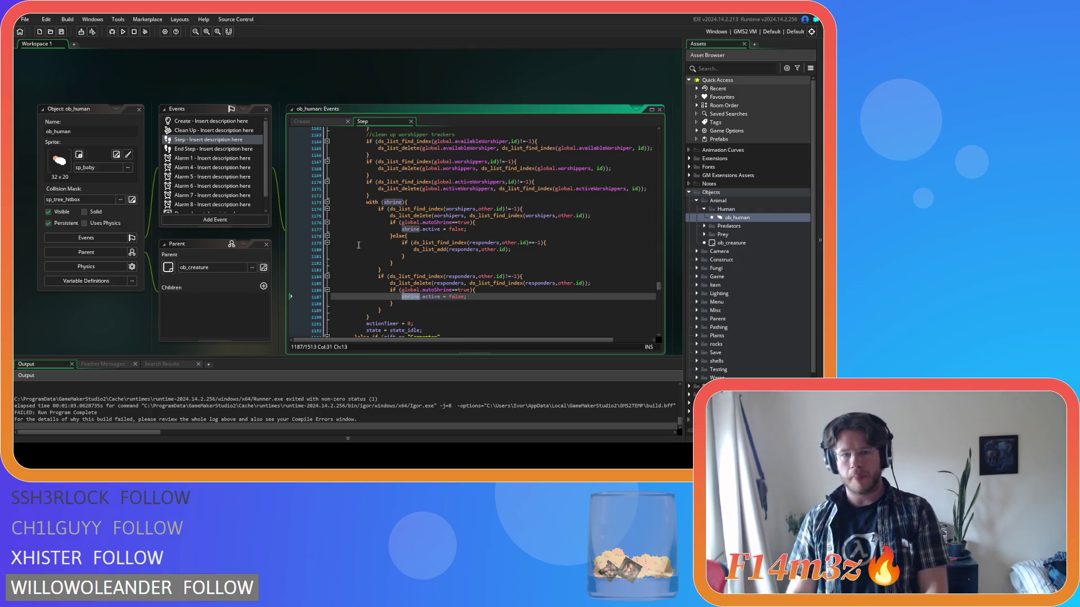
{"action": "double_click", "coordinate": [406, 230]}
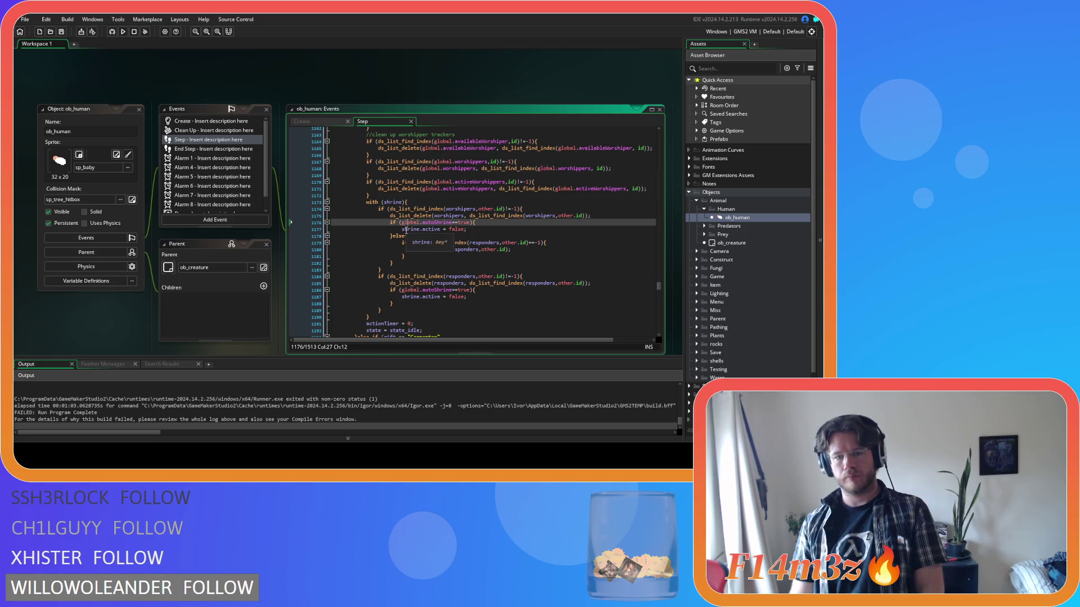
{"action": "key", "text": "Delete"}
{"action": "key", "text": "Delete"}
{"action": "double_click", "coordinate": [408, 297]}
{"action": "key", "text": "Delete"}
{"action": "key", "text": "Delete"}
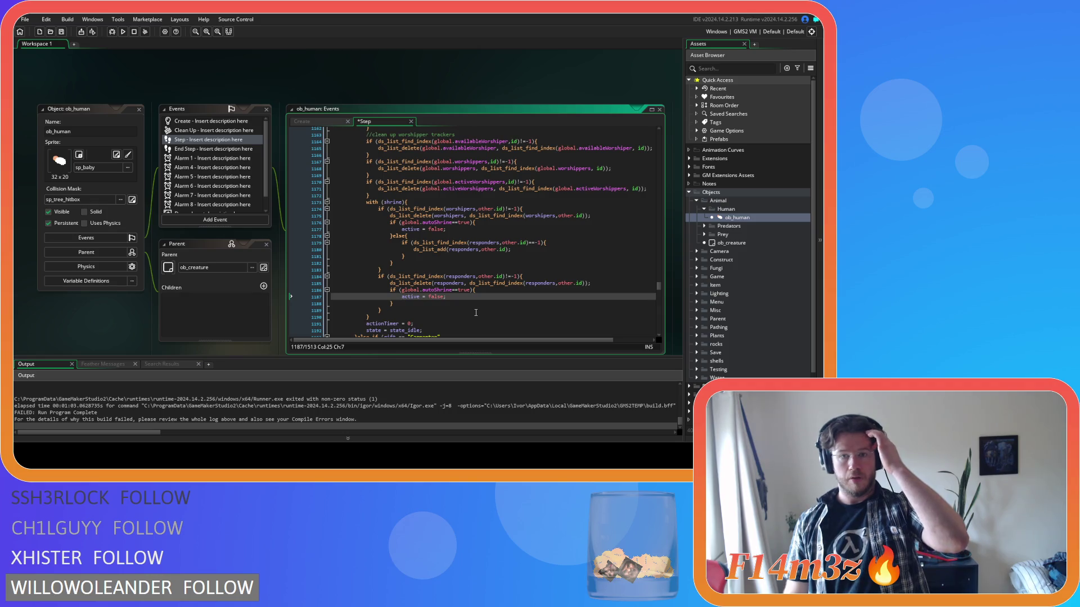
- Review the edited with(shrine) block and expand the script folders
{"action": "left_click_drag", "start_coordinate": [403, 314], "coordinate": [365, 203]}
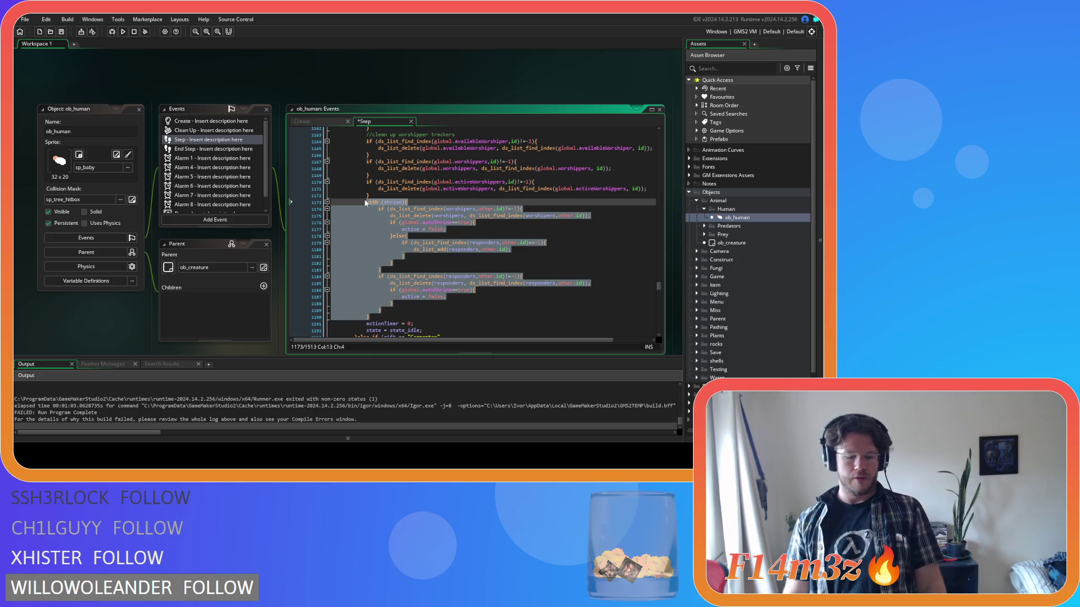
{"action": "left_click", "coordinate": [484, 251]}
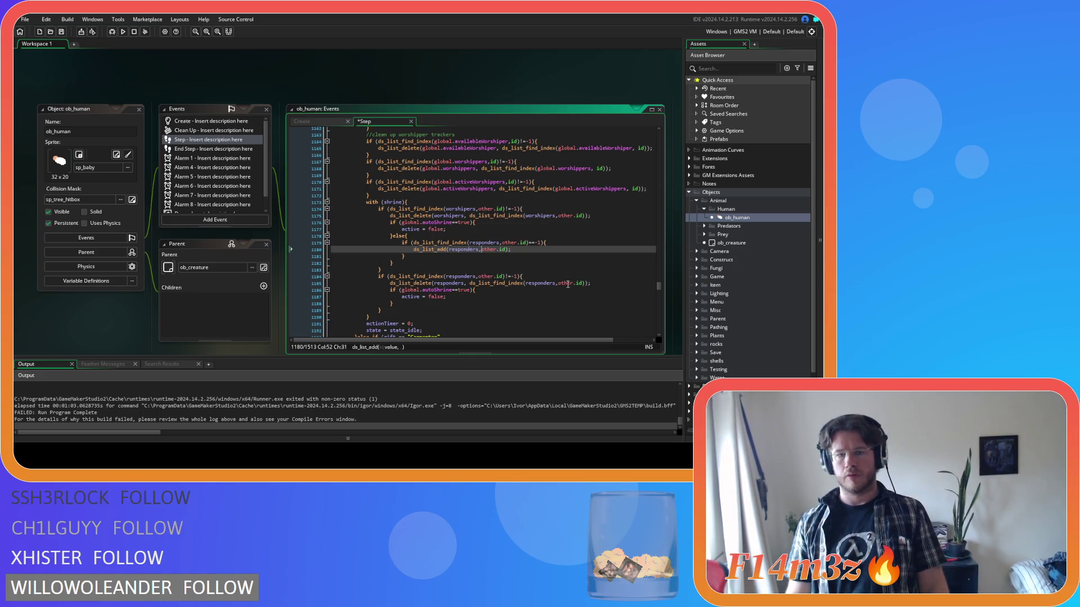
{"action": "scroll", "scroll_direction": "down", "scroll_amount": 3}
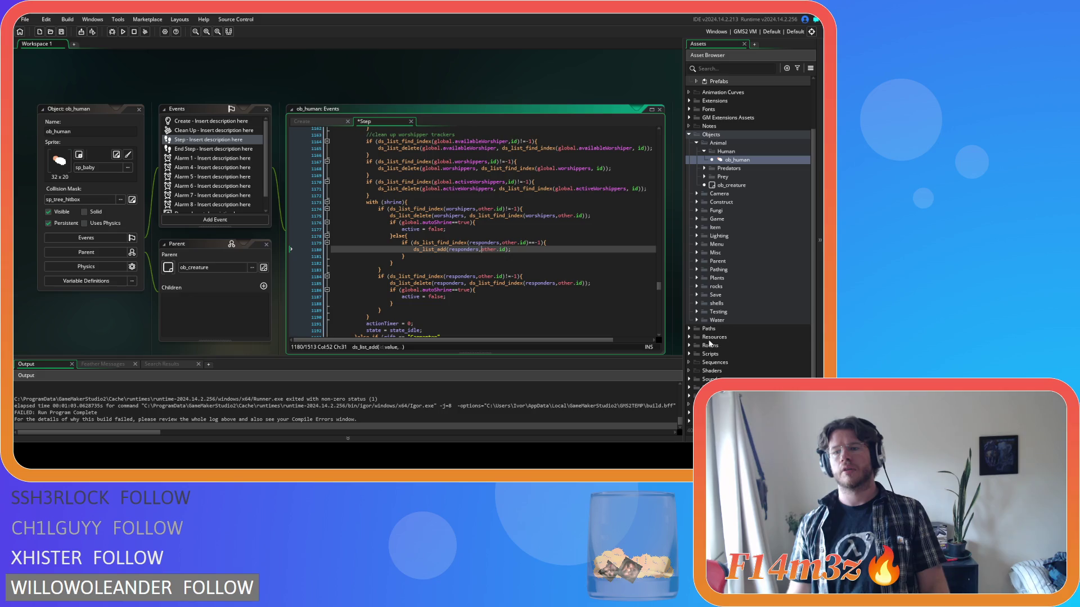
{"action": "left_click", "coordinate": [689, 355]}
{"action": "scroll", "scroll_direction": "down", "scroll_amount": 3}
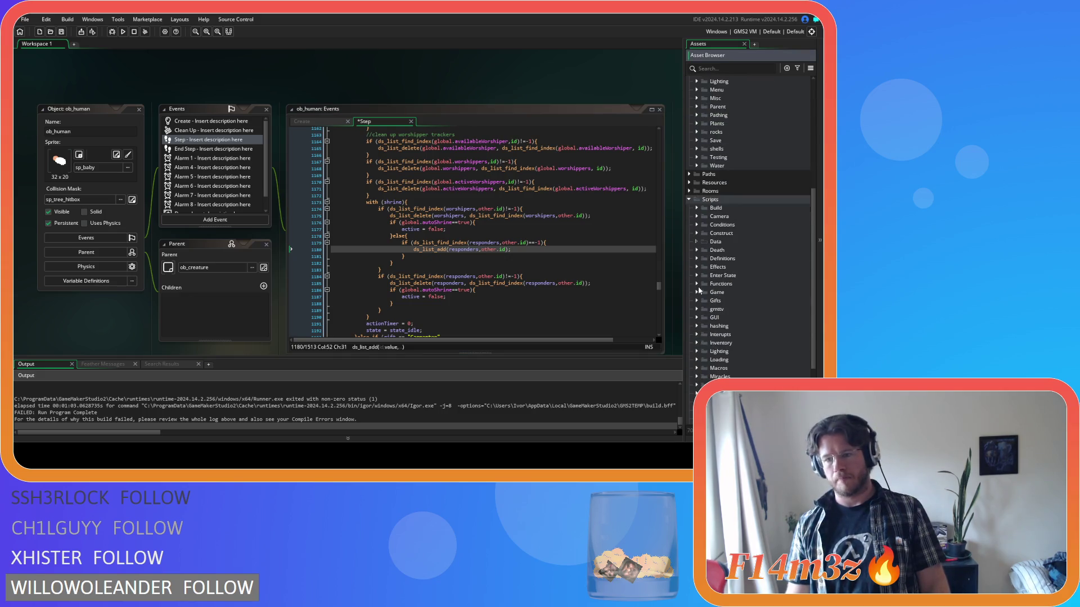
- Expand the Game scripts and open sc_fireSpread
{"action": "left_click", "coordinate": [697, 292]}
{"action": "scroll", "scroll_direction": "down", "scroll_amount": 3}
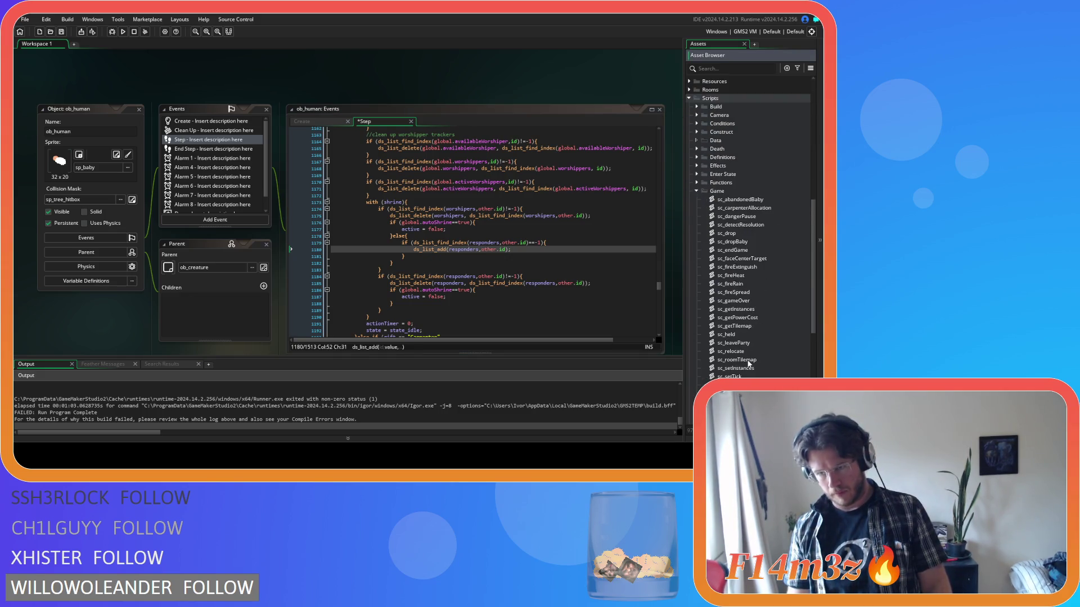
{"action": "scroll", "scroll_direction": "down", "scroll_amount": 3}
{"action": "double_click", "coordinate": [733, 242]}
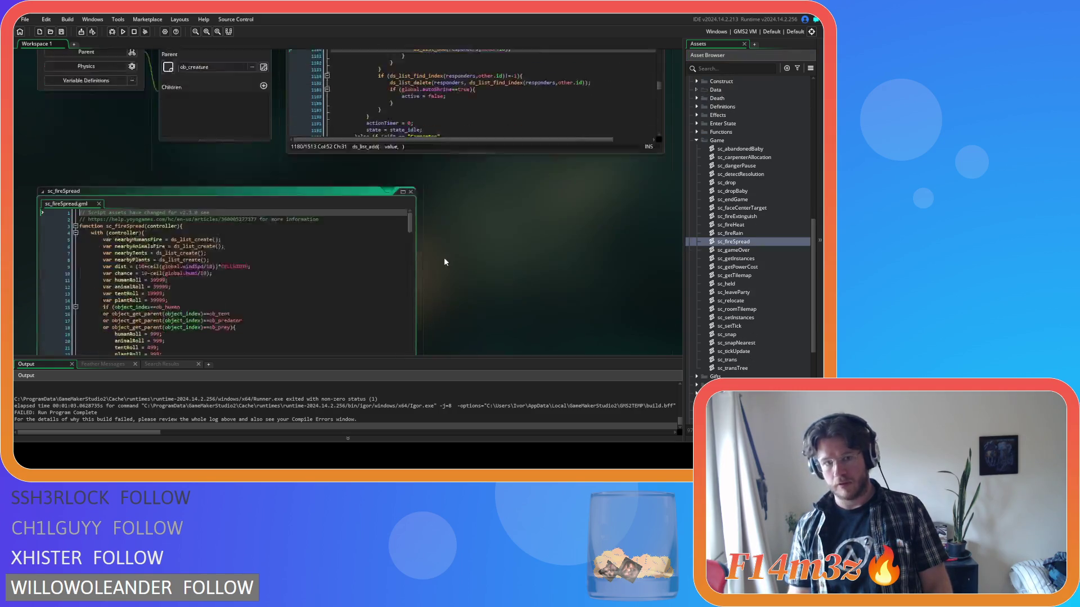
- Replace sc_fireSpread's shrine cleanup with the corrected code, indent it, and save
{"action": "left_click_drag", "start_coordinate": [412, 117], "coordinate": [402, 189]}
{"action": "scroll", "scroll_direction": "down", "scroll_amount": 3}
{"action": "left_click_drag", "start_coordinate": [129, 248], "coordinate": [127, 140]}
{"action": "key", "text": "shift+Tab"}
{"action": "left_click_drag", "start_coordinate": [118, 248], "coordinate": [20, 141]}
{"action": "key", "text": "Tab"}
{"action": "key", "text": "Tab"}
{"action": "key", "text": "Tab"}
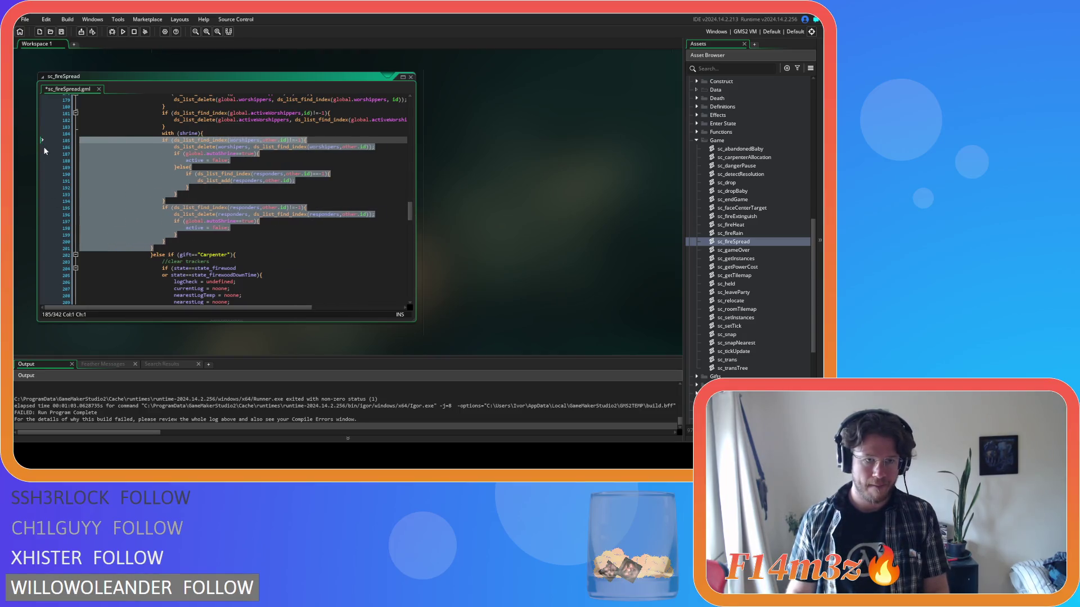
{"action": "left_click", "coordinate": [290, 214]}
{"action": "key", "text": "ctrl+s"}
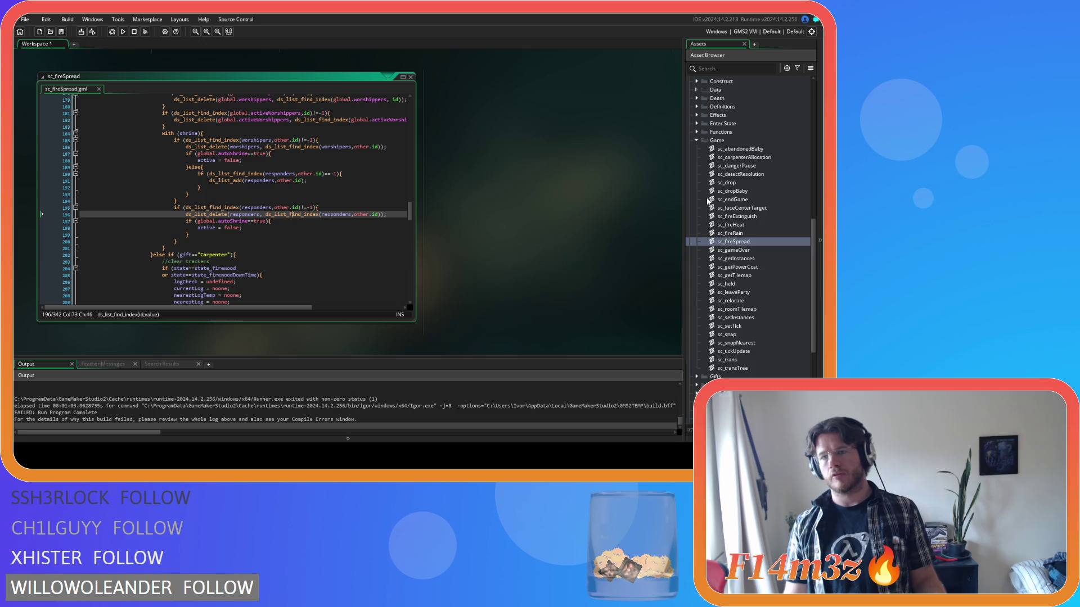
- Collapse the Game scripts, expand Miracles and open sc_miracleFire
{"action": "left_click", "coordinate": [696, 140]}
{"action": "scroll", "scroll_direction": "up", "scroll_amount": 3}
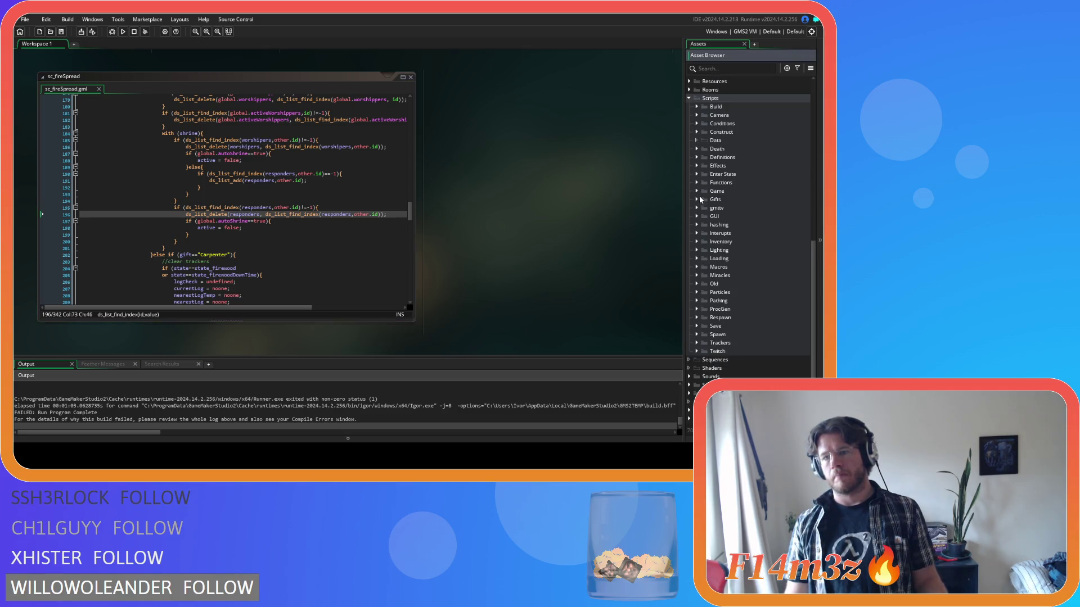
{"action": "left_click", "coordinate": [697, 275]}
{"action": "scroll", "scroll_direction": "down", "scroll_amount": 3}
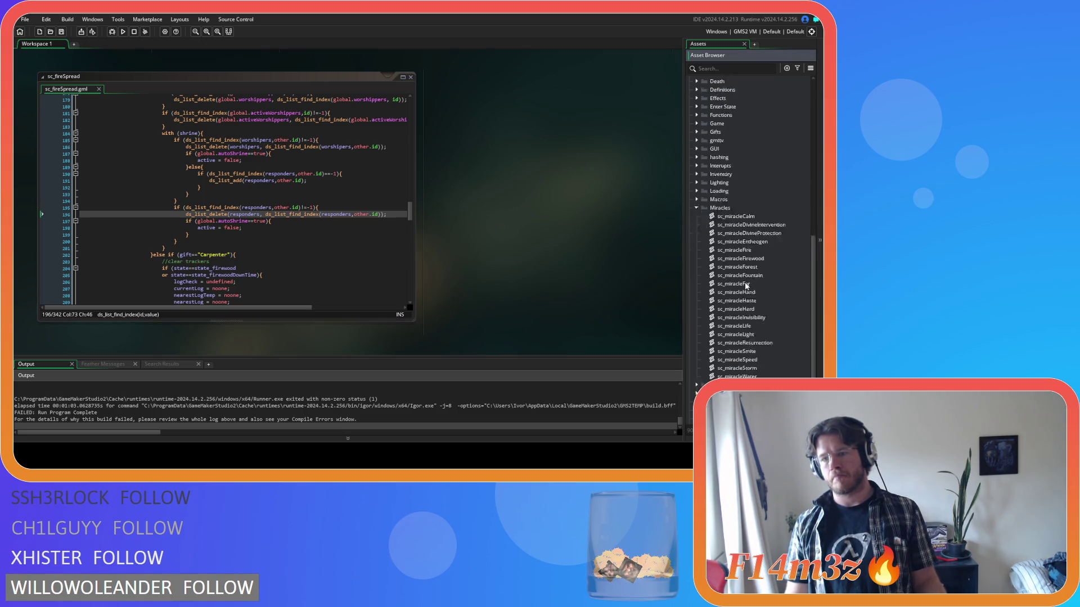
{"action": "double_click", "coordinate": [734, 250]}
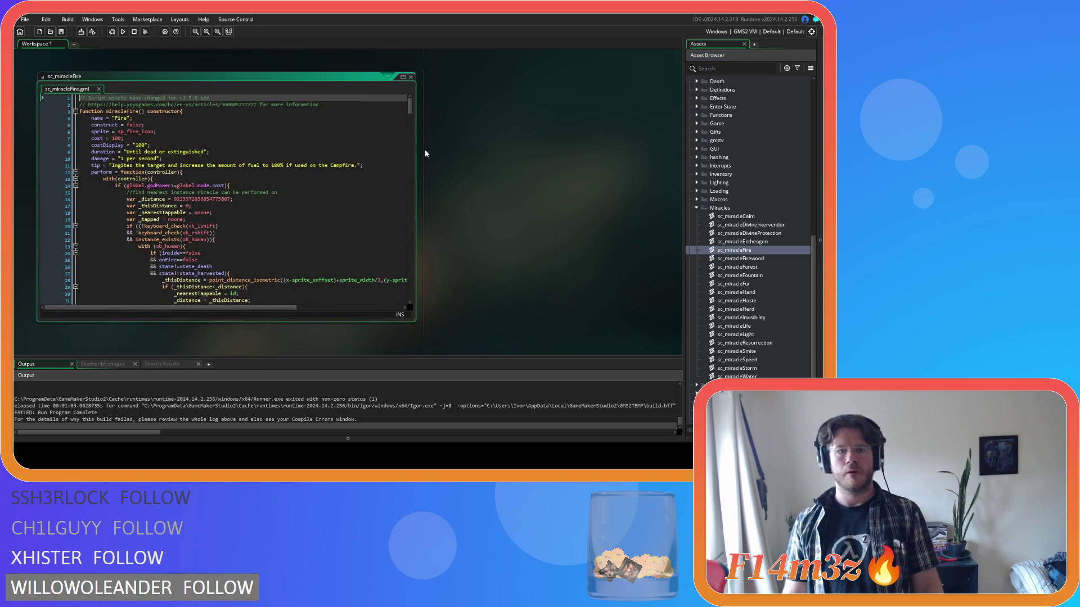
- Paste the corrected shrine cleanup into sc_miracleFire, indent it, and save the script
{"action": "left_click_drag", "start_coordinate": [408, 110], "coordinate": [412, 122]}
{"action": "left_click_drag", "start_coordinate": [411, 149], "coordinate": [410, 240]}
{"action": "left_click_drag", "start_coordinate": [172, 262], "coordinate": [169, 143]}
{"action": "key", "text": "ctrl+v"}
{"action": "left_click_drag", "start_coordinate": [130, 257], "coordinate": [29, 147]}
{"action": "key", "text": "Tab"}
{"action": "key", "text": "Tab"}
{"action": "key", "text": "Tab"}
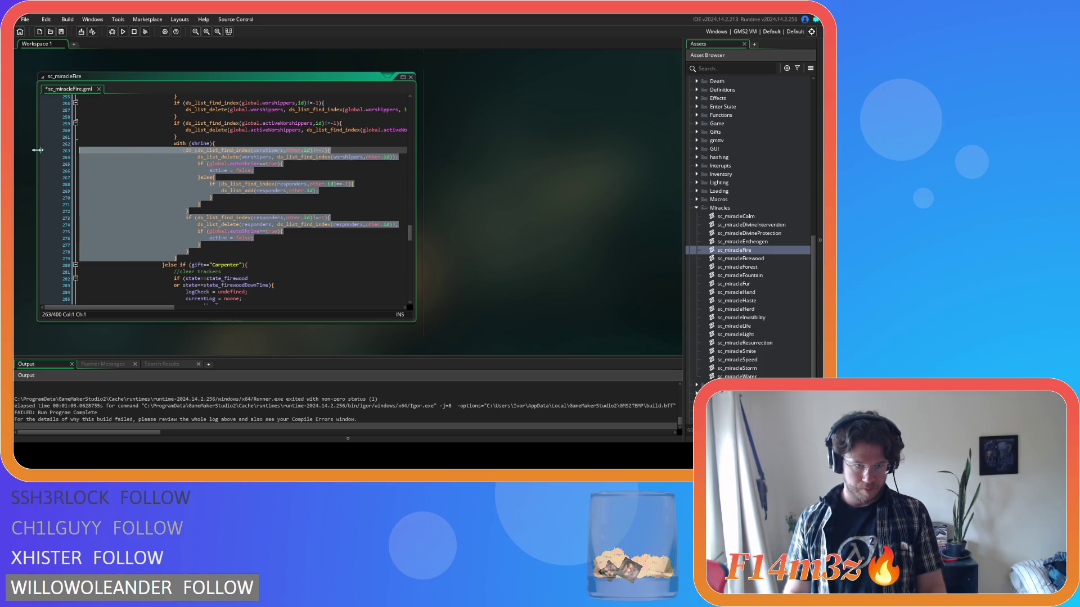
{"action": "key", "text": "ctrl+s"}
{"action": "left_click", "coordinate": [329, 225]}
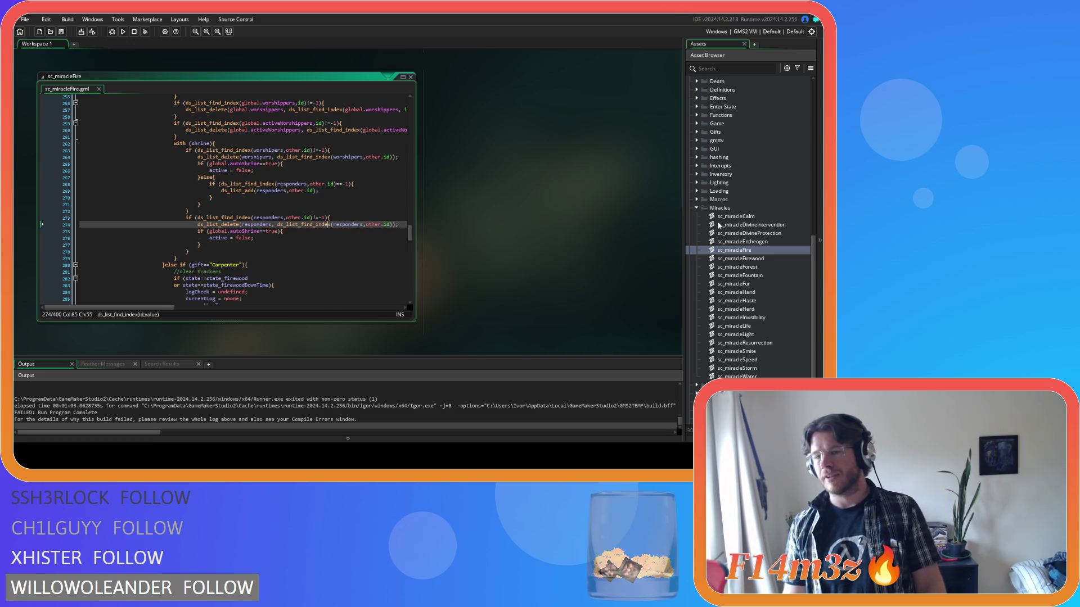
- Collapse the Miracles and Animal folders and expand the Lighting objects folder
{"action": "left_click", "coordinate": [698, 208]}
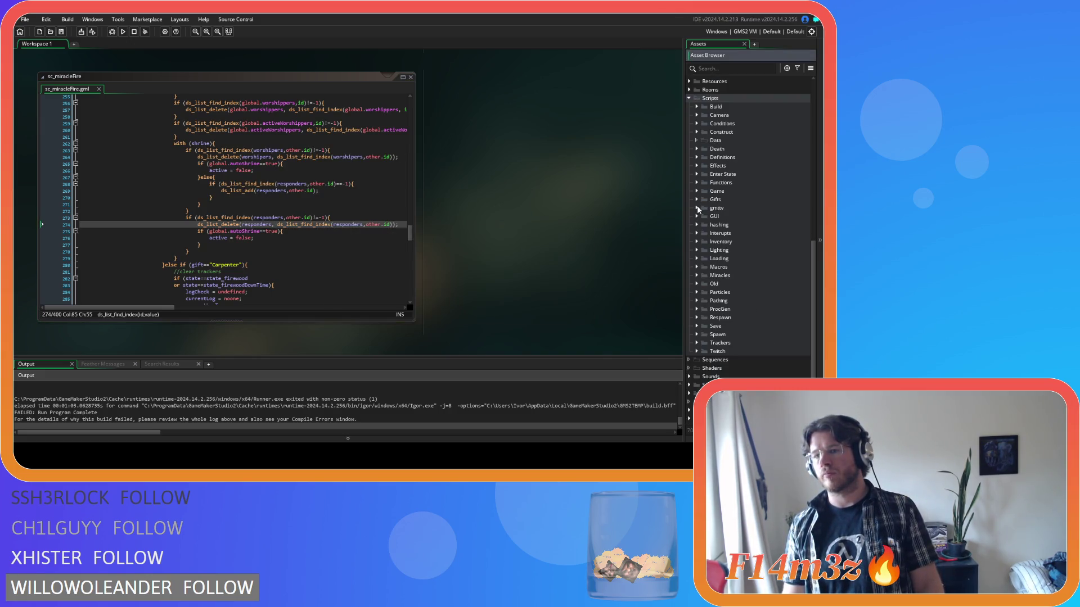
{"action": "scroll", "scroll_direction": "up", "scroll_amount": 3}
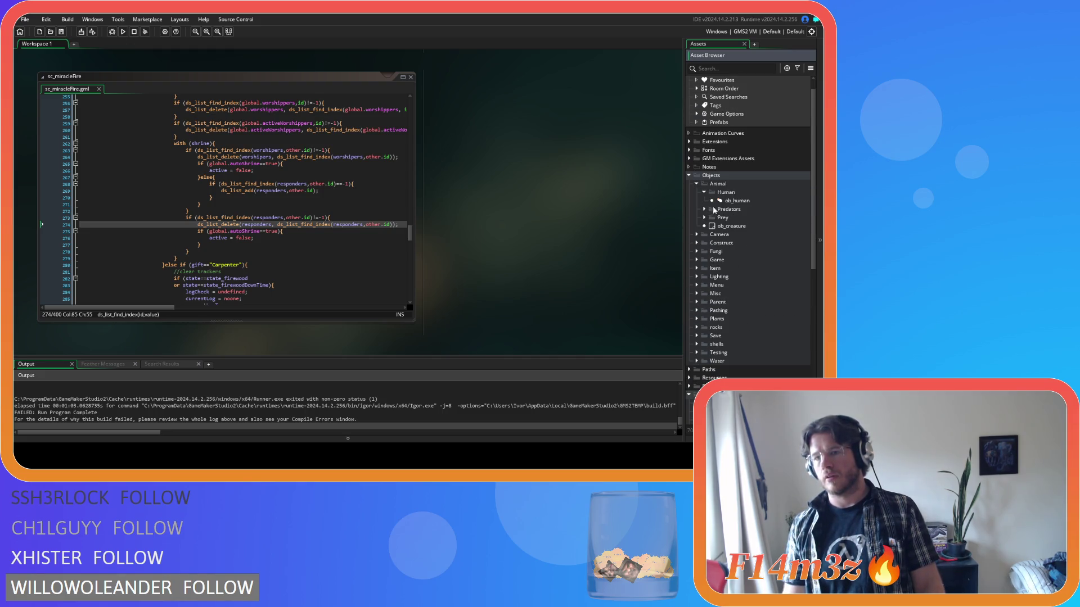
{"action": "left_click", "coordinate": [697, 185]}
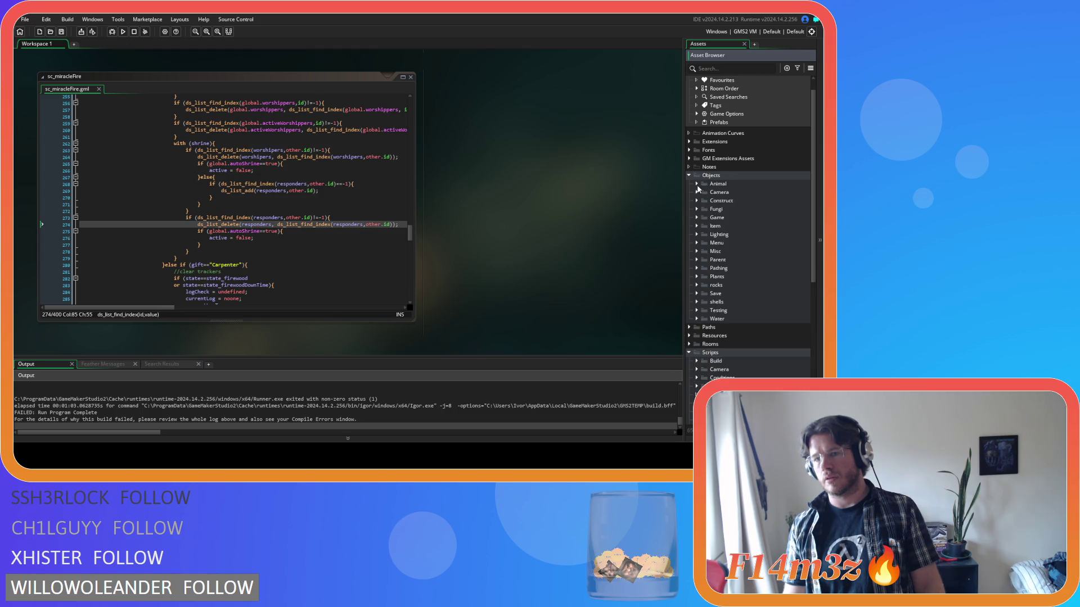
{"action": "left_click", "coordinate": [696, 234]}
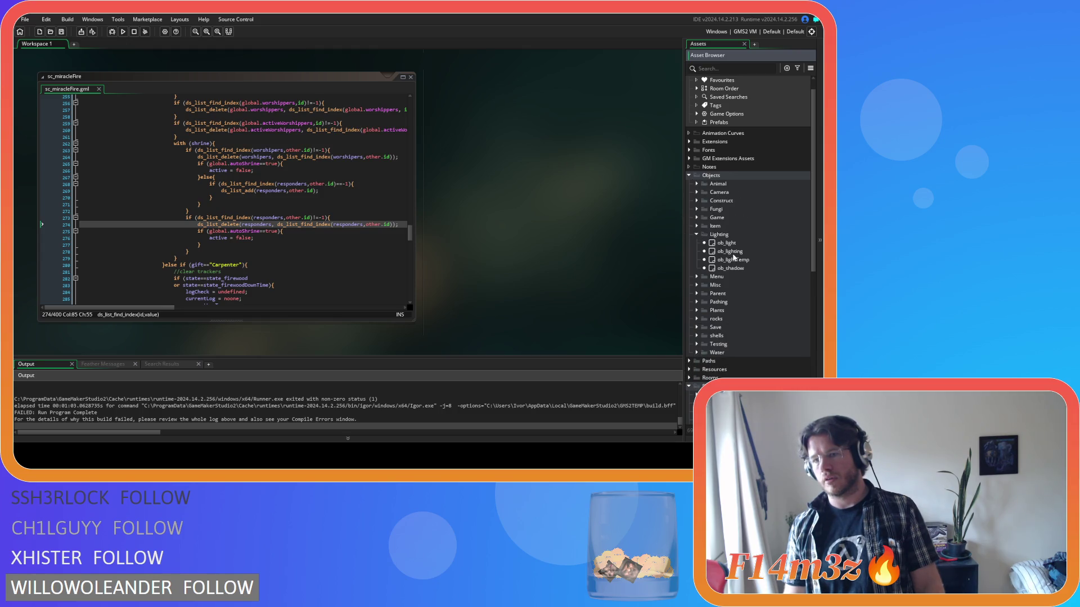
- Open ob_lighting's Alarm 1 and unindent the with (shrine) block one level
{"action": "double_click", "coordinate": [732, 253]}
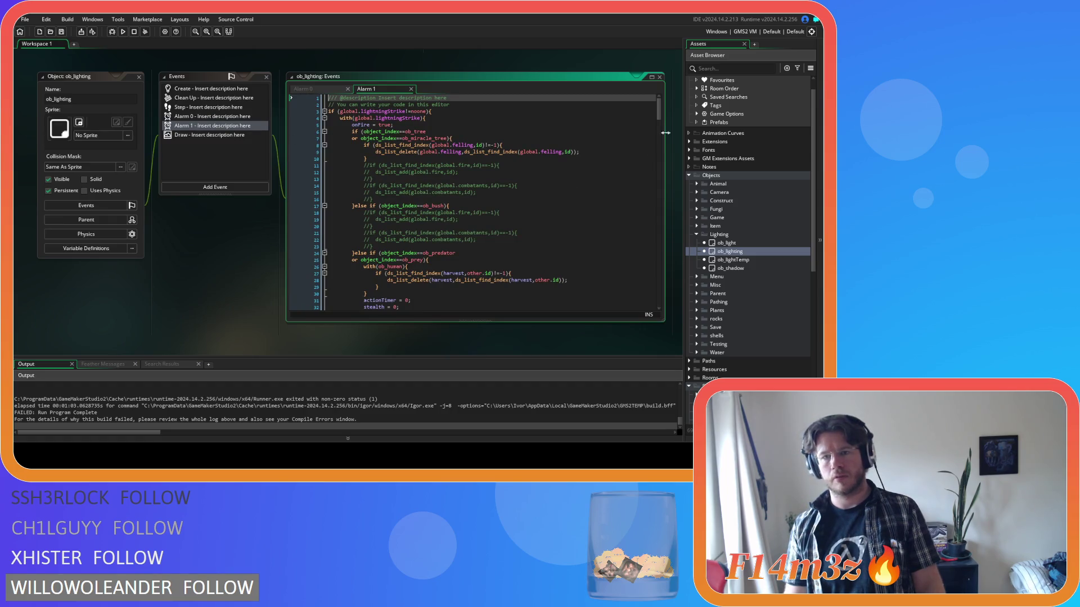
{"action": "left_click_drag", "start_coordinate": [662, 120], "coordinate": [663, 160]}
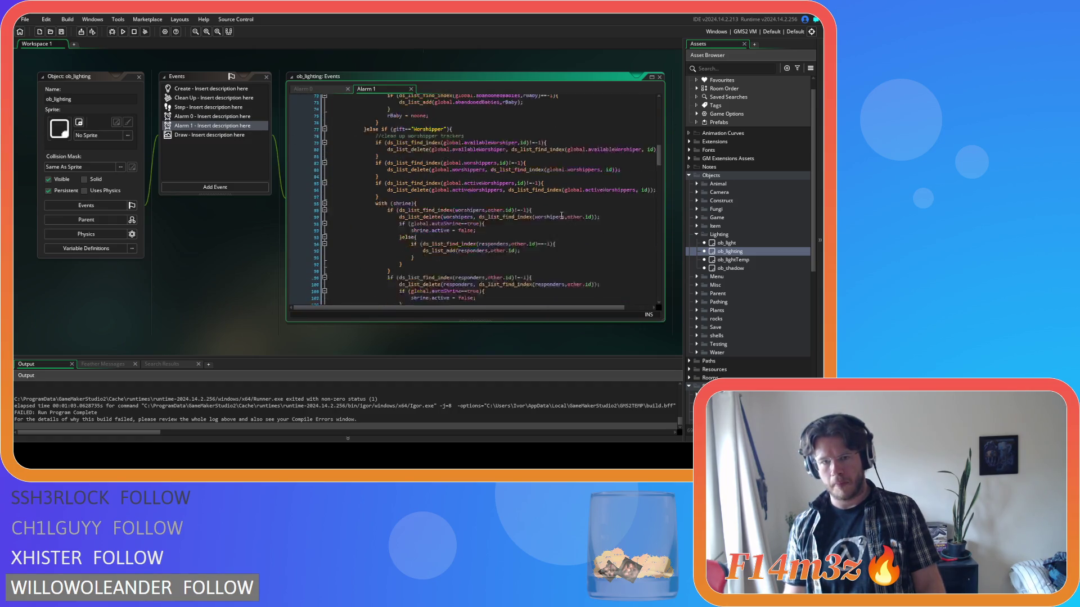
{"action": "left_click_drag", "start_coordinate": [395, 266], "coordinate": [379, 163]}
{"action": "key", "text": "shift+Tab"}
{"action": "left_click", "coordinate": [377, 269]}
- Re-indent the with (shrine) block one level and build and run the game with F5
{"action": "left_click_drag", "start_coordinate": [372, 267], "coordinate": [379, 159]}
{"action": "key", "text": "Tab"}
{"action": "left_click", "coordinate": [406, 209]}
{"action": "key", "text": "F5"}
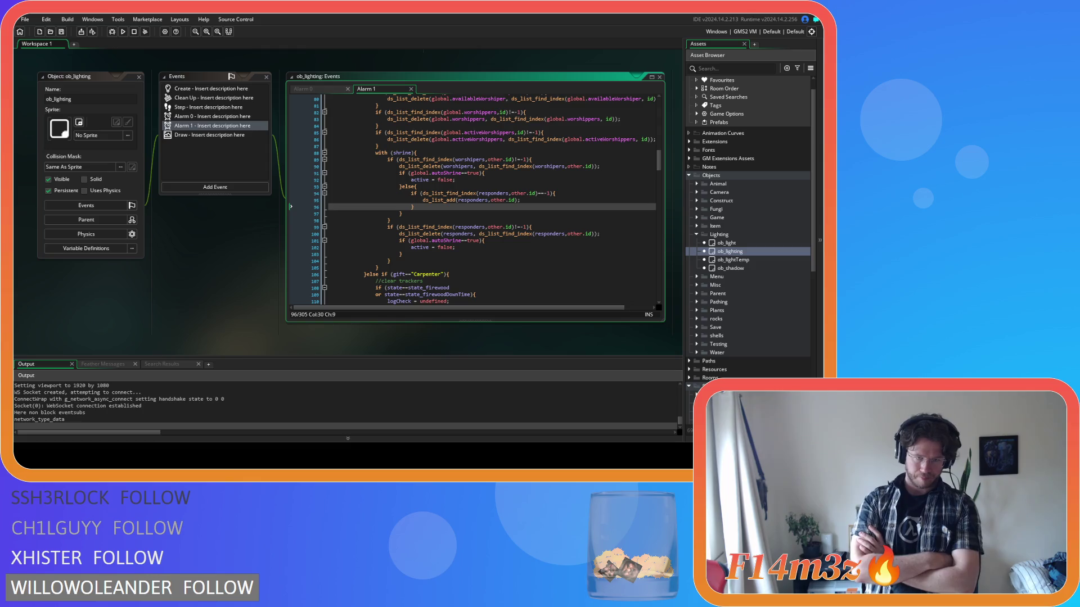
{"action": "key", "text": "alt+Tab"}
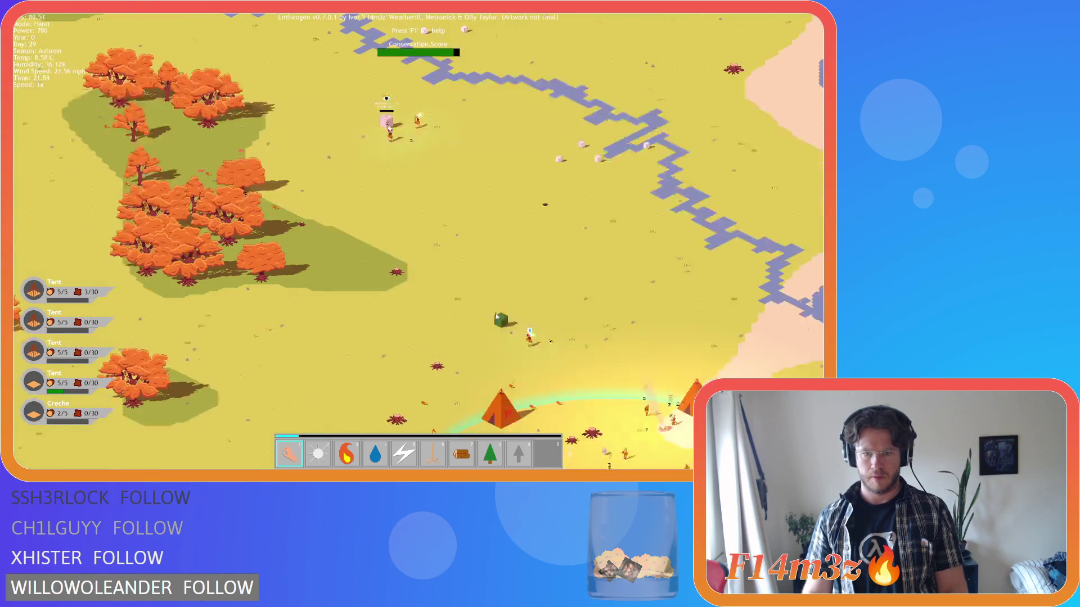
- Set a worshipper at the Portal Stone on fire, then return to Hand mode
{"action": "key", "text": "3"}
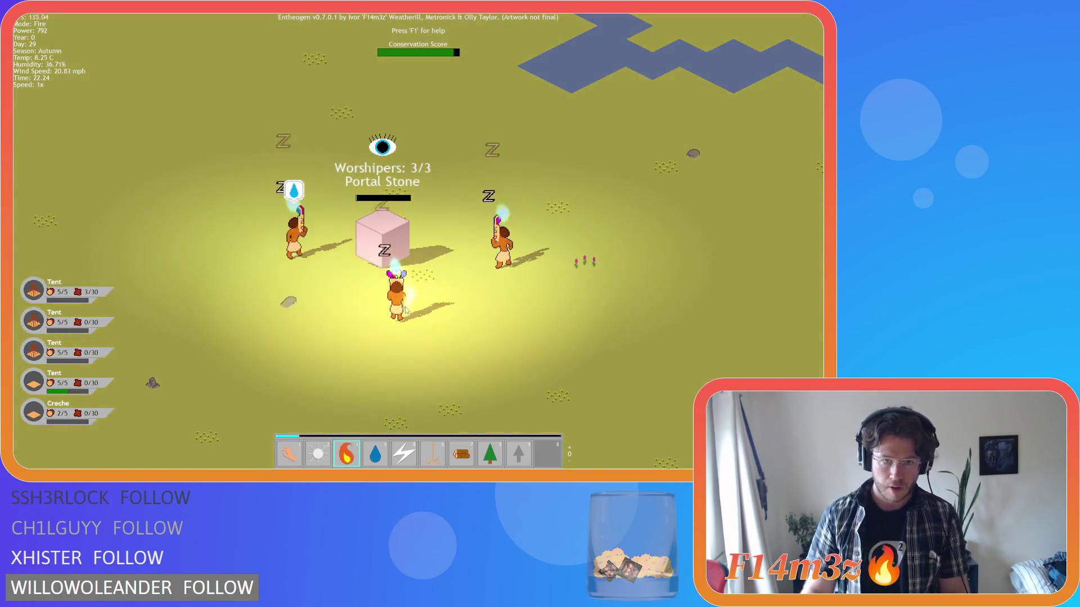
{"action": "left_click", "coordinate": [406, 310]}
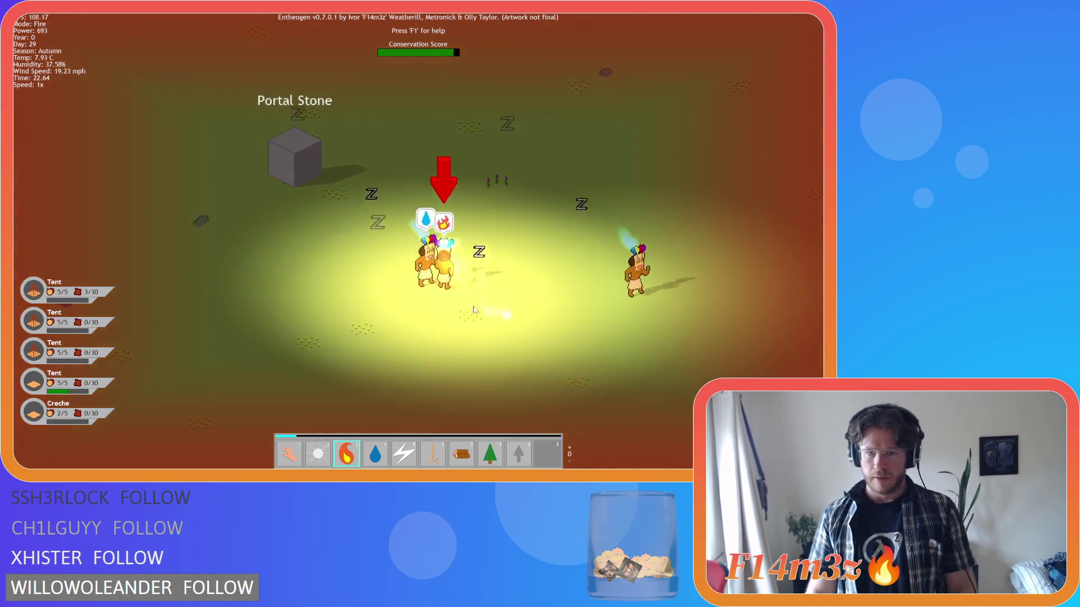
{"action": "key", "text": "1"}
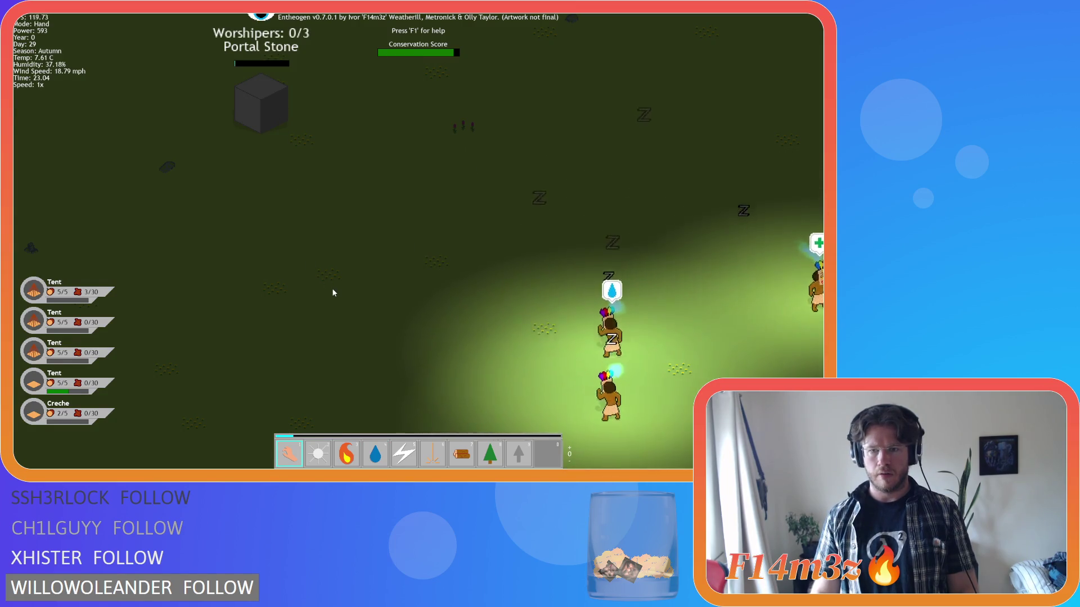
- Pan around the camp and check the Tribe overview of followers
{"action": "scroll", "scroll_direction": "down", "scroll_amount": 3}
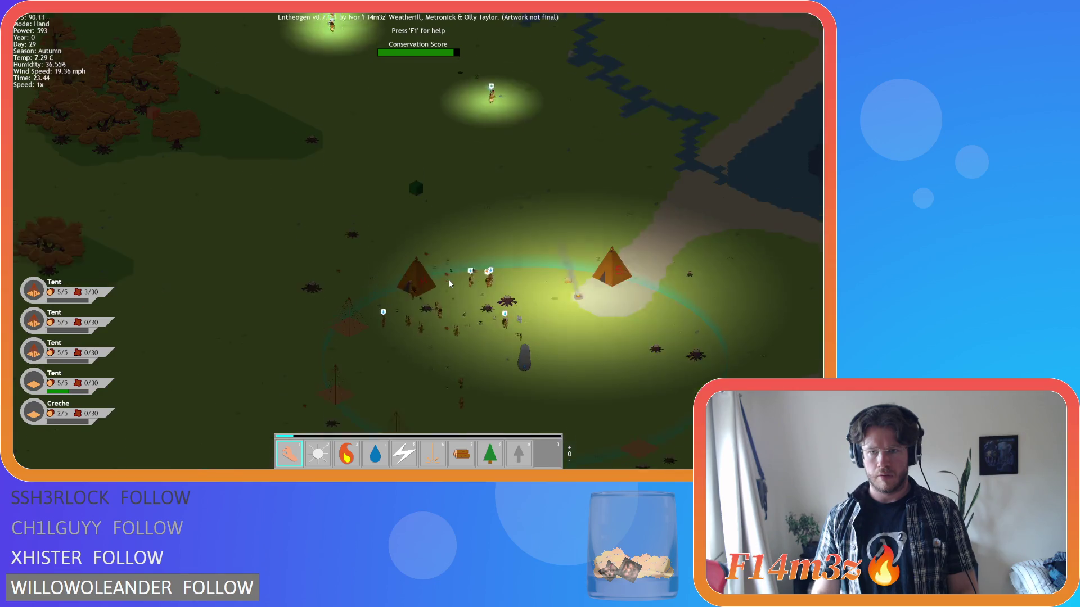
{"action": "key", "text": "w"}
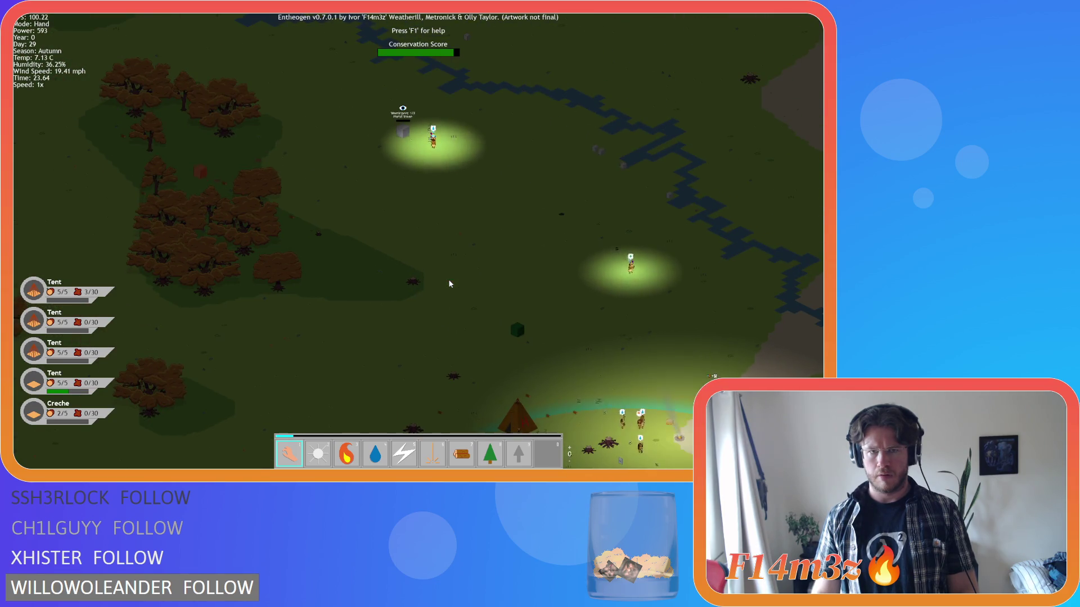
{"action": "key", "text": "s"}
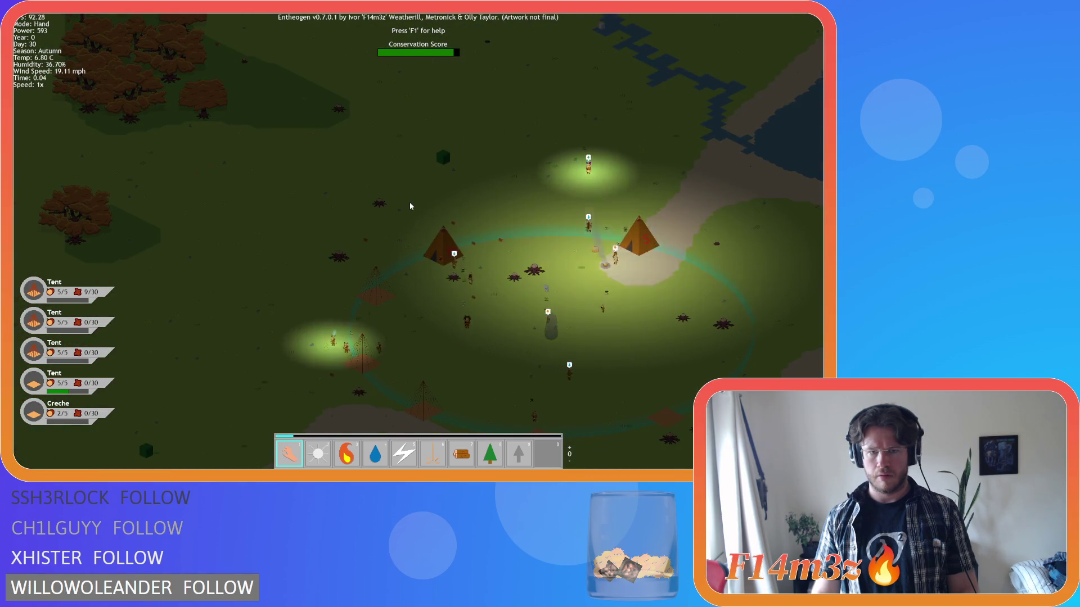
{"action": "key", "text": "d"}
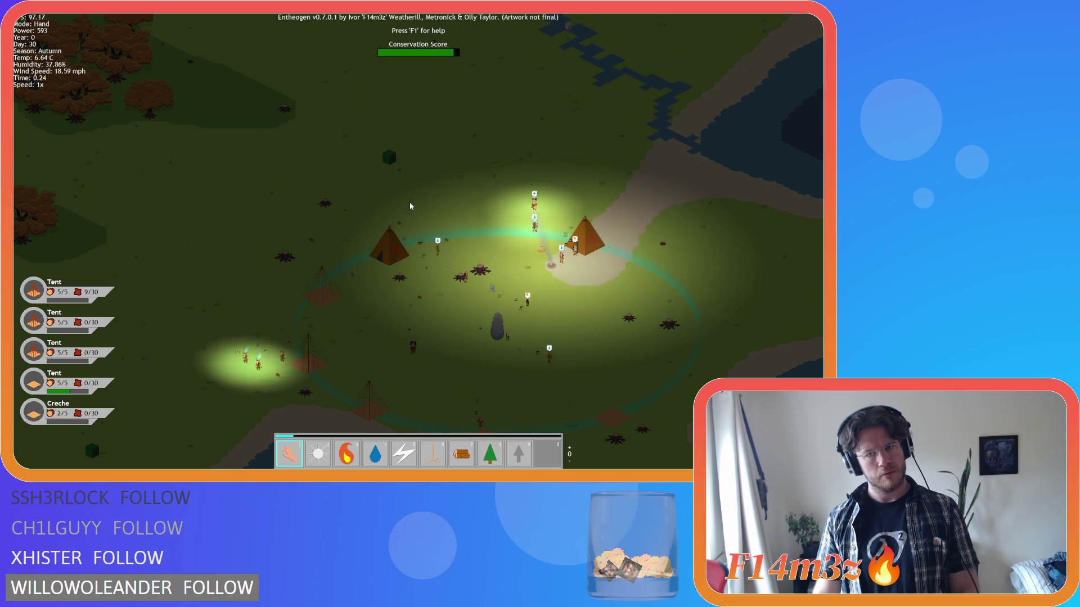
{"action": "key", "text": "w"}
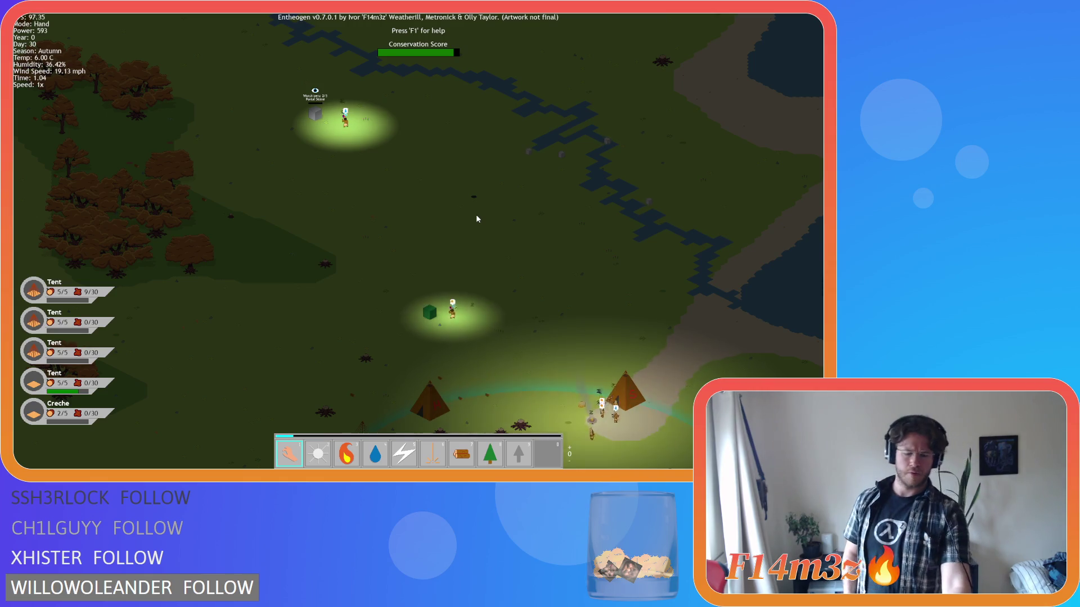
{"action": "key", "text": "t"}
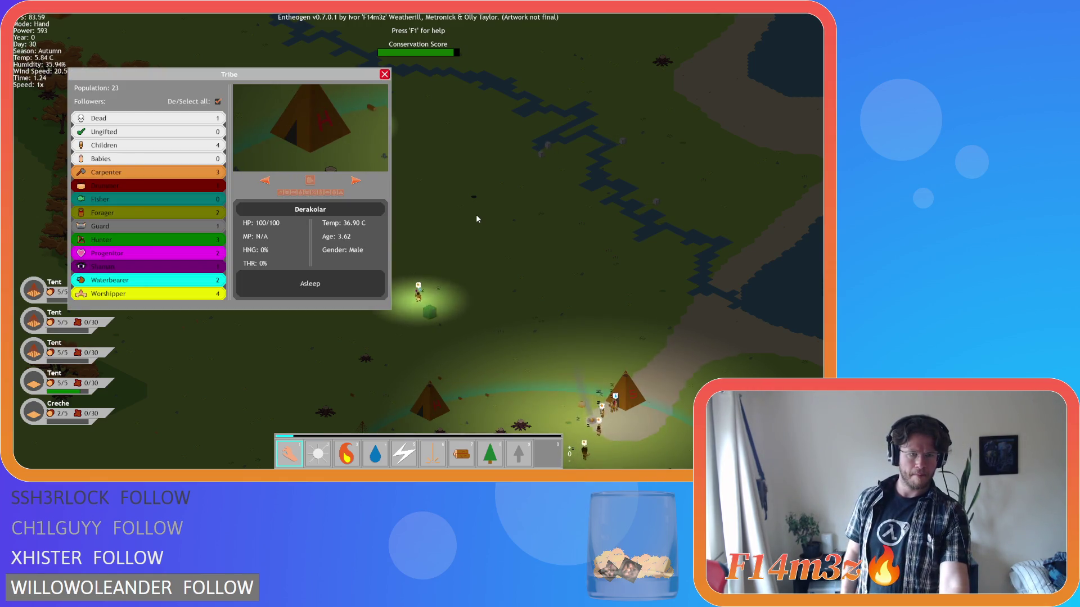
{"action": "key", "text": "t"}
- Pan and zoom across the map toward the forest, river and lake
{"action": "key", "text": "s"}
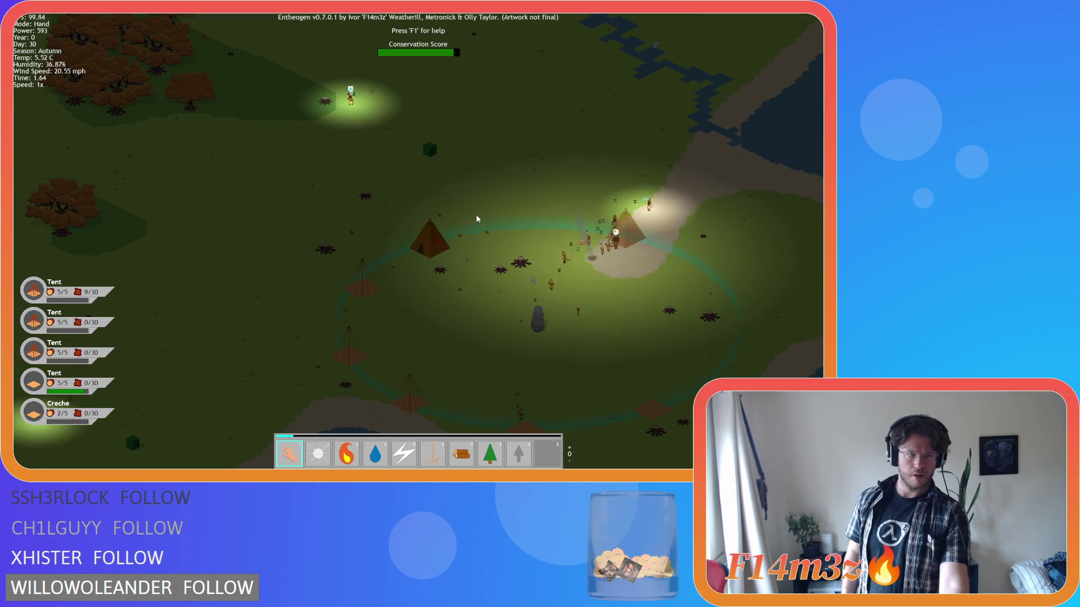
{"action": "key", "text": "d"}
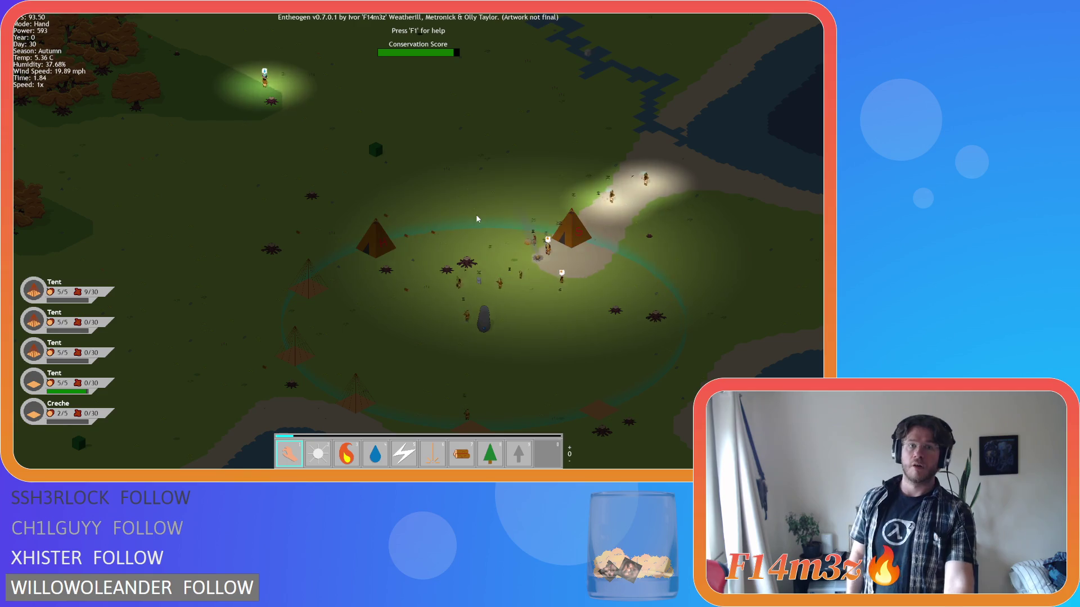
{"action": "key", "text": "w"}
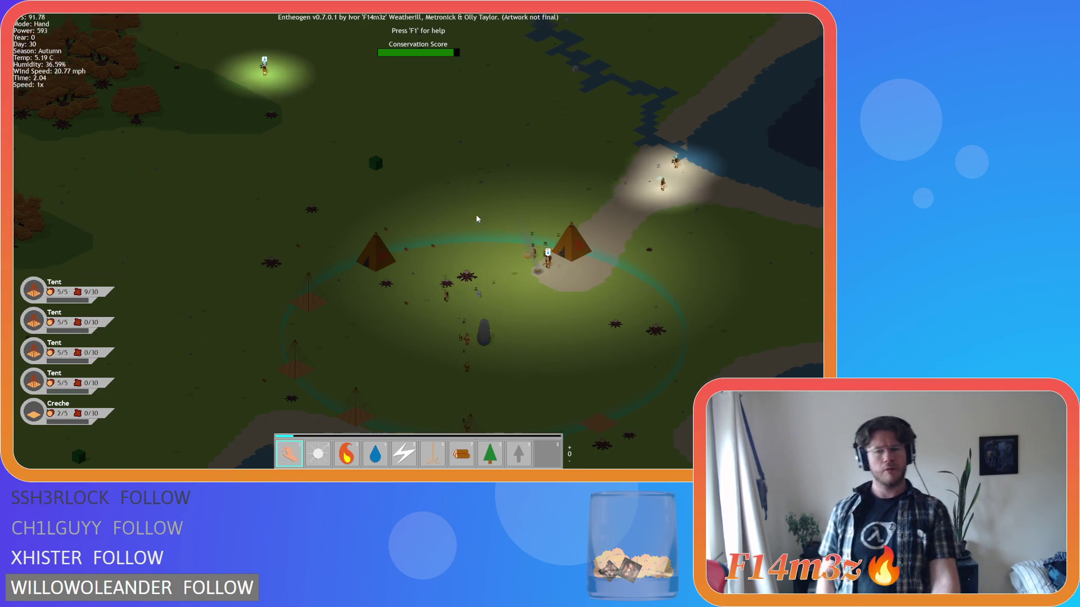
{"action": "key", "text": "w"}
{"action": "key", "text": "a"}
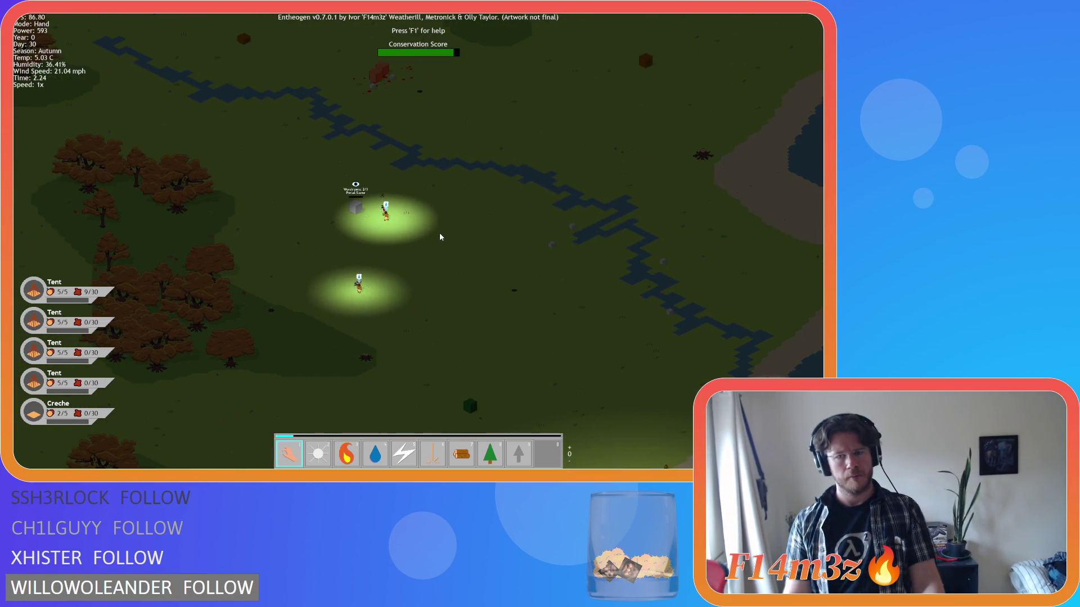
{"action": "scroll", "scroll_direction": "down", "scroll_amount": 3}
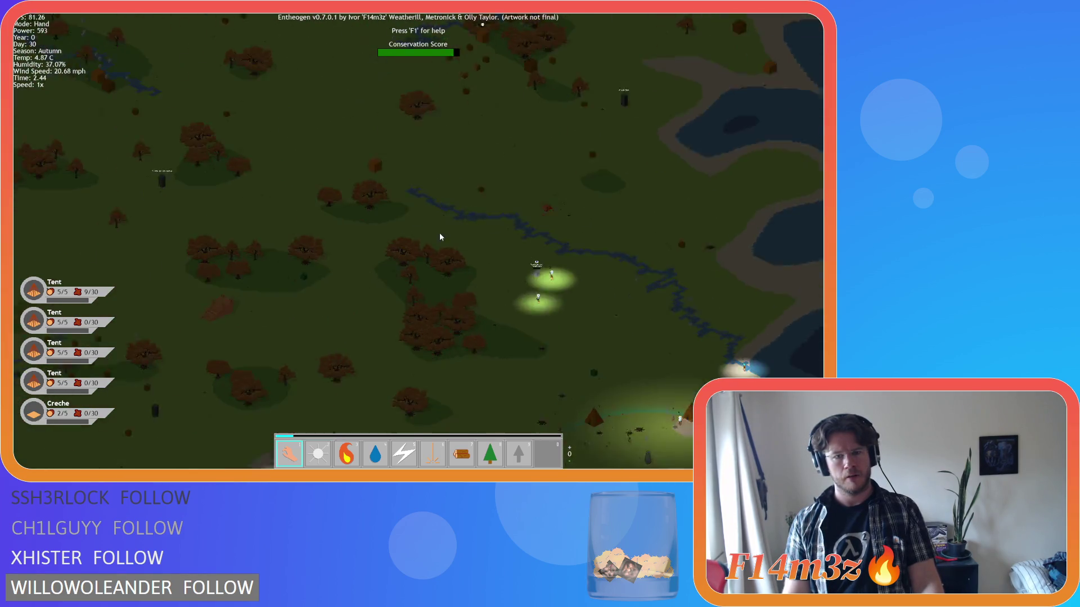
{"action": "key", "text": "s"}
{"action": "key", "text": "d"}
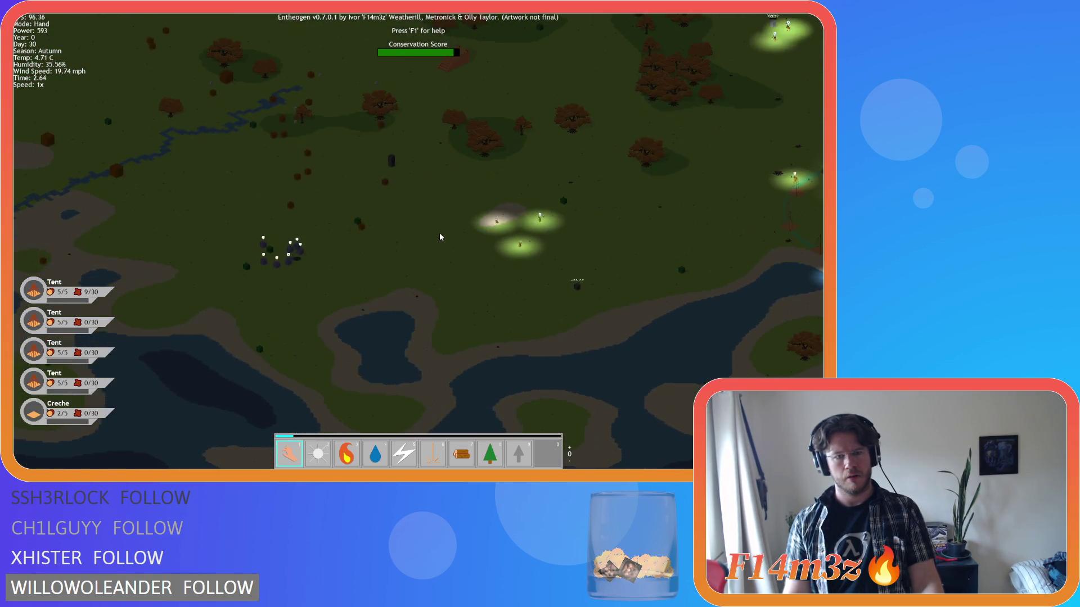
- Pan up and left, rotate the camera, then quit the game with Escape and Y
{"action": "scroll", "scroll_direction": "up", "scroll_amount": 3}
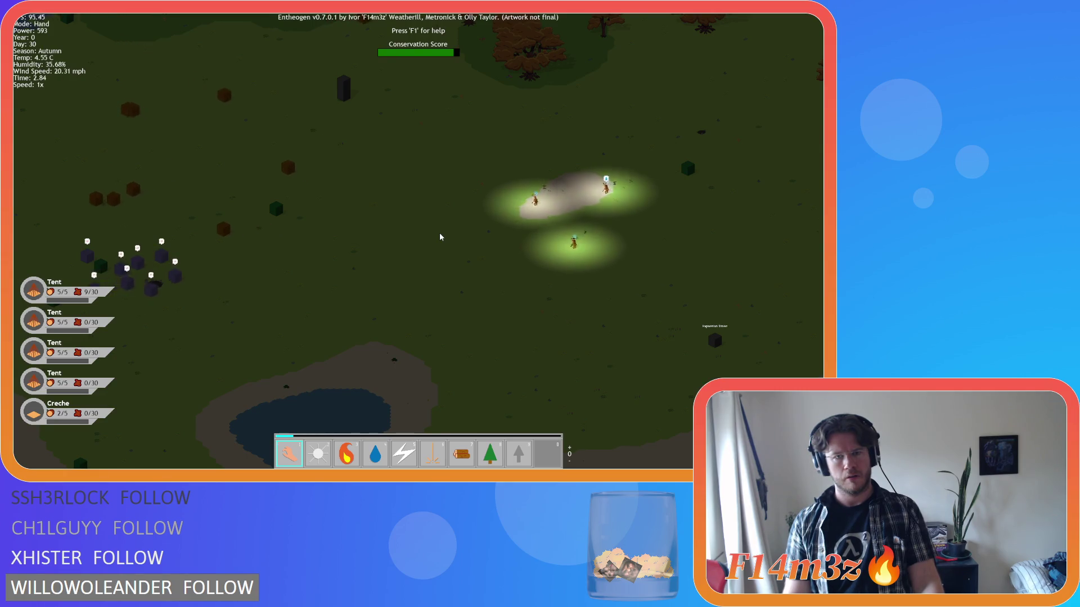
{"action": "key", "text": "w"}
{"action": "key", "text": "a"}
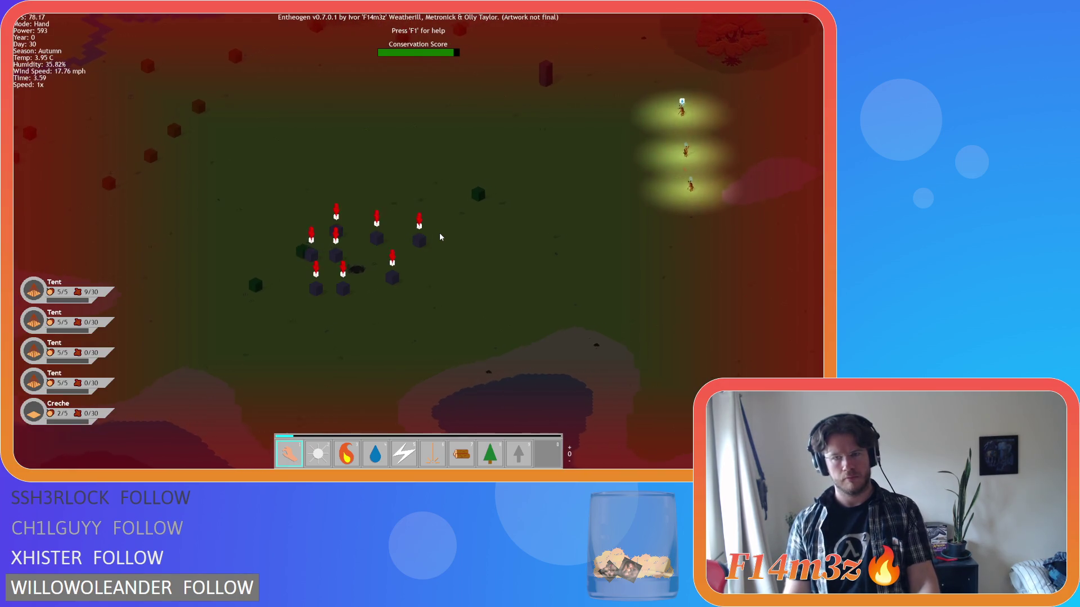
{"action": "key", "text": "d"}
{"action": "scroll", "scroll_direction": "up", "scroll_amount": 3}
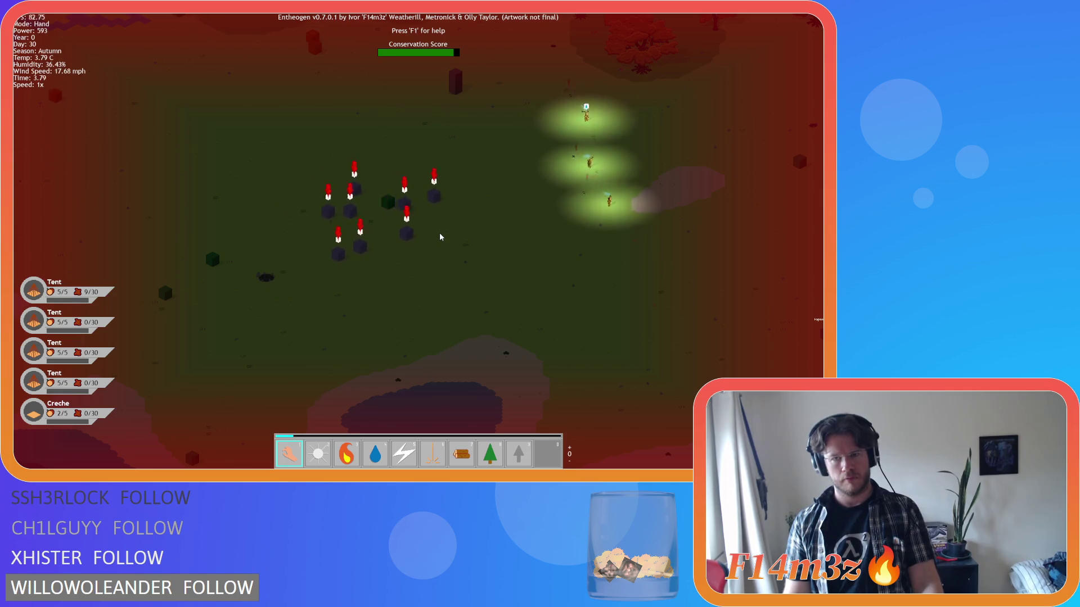
{"action": "key", "text": "e"}
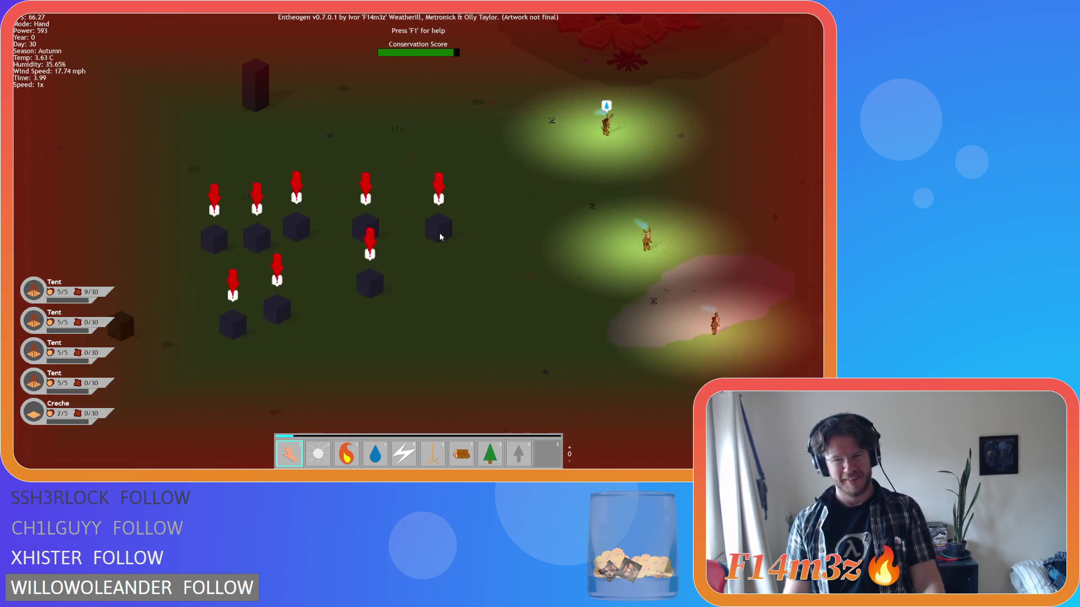
{"action": "key", "text": "Escape"}
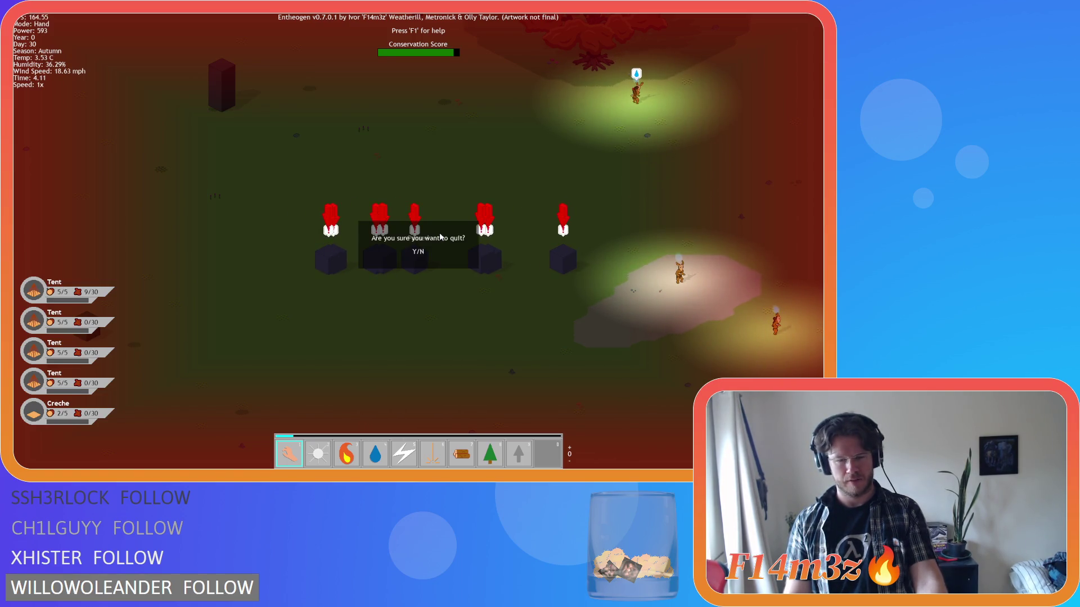
{"action": "key", "text": "y"}
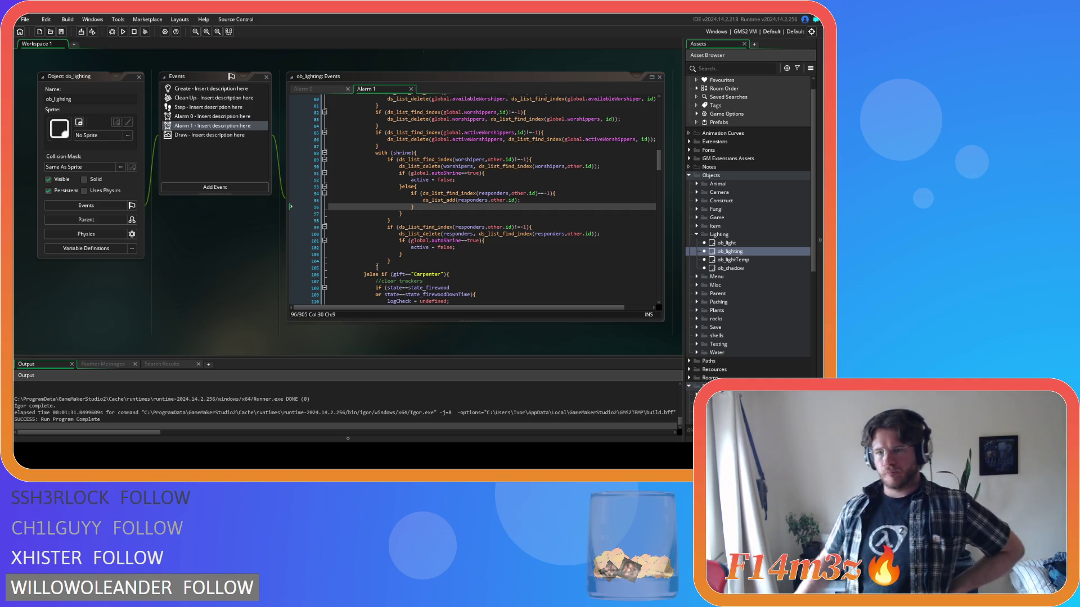
- Clear the workspace using the right-click Windows > Close All command
{"action": "scroll", "scroll_direction": "up", "scroll_amount": 3}
{"action": "right_click", "coordinate": [196, 253]}
{"action": "mouse_move", "coordinate": [216, 265]}
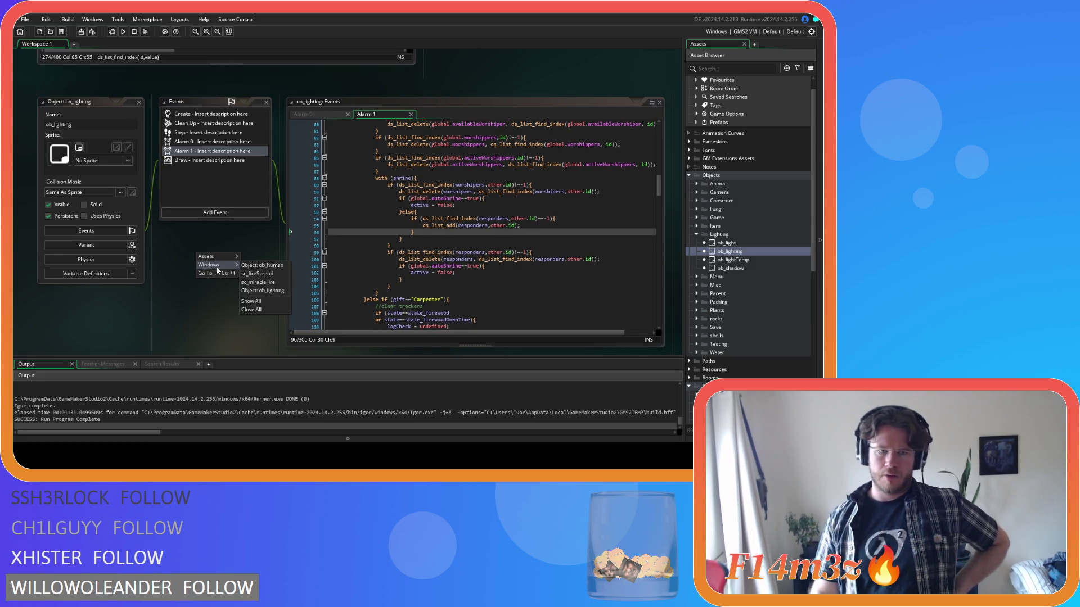
{"action": "left_click", "coordinate": [255, 310]}
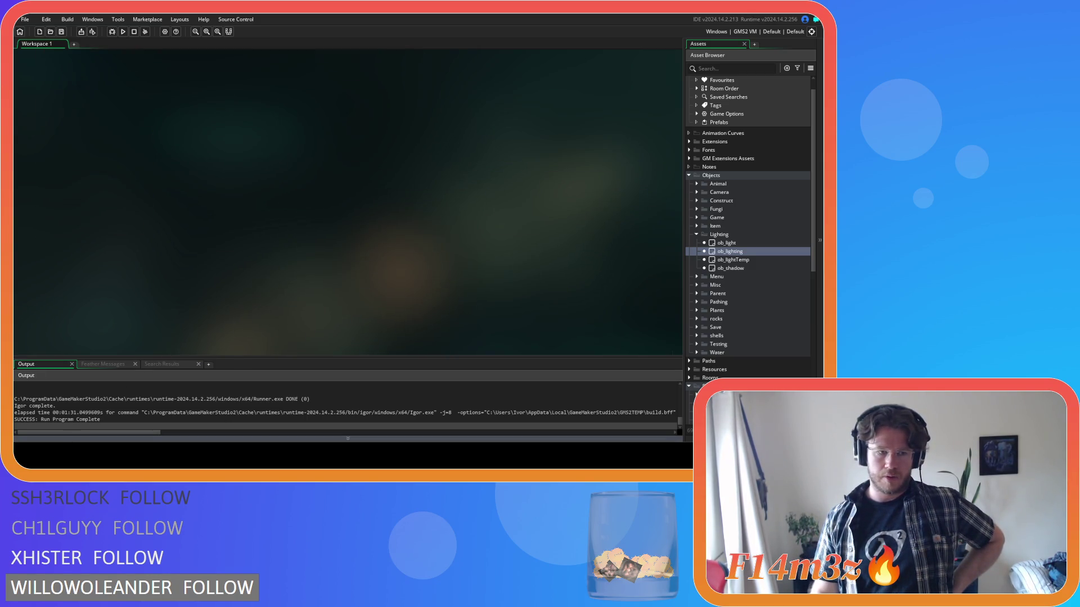
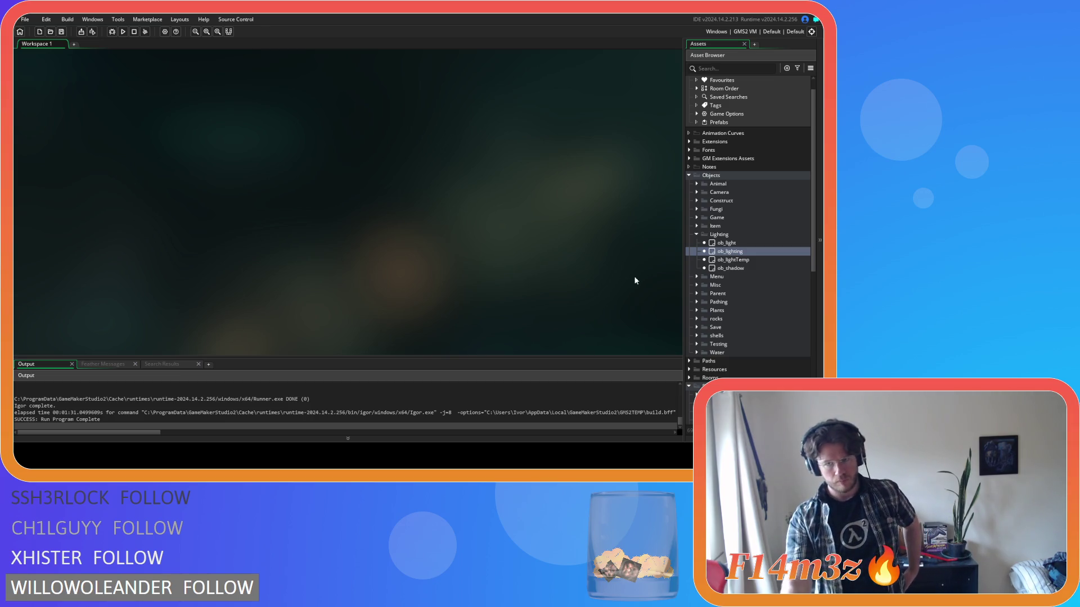
- Collapse the Lighting objects folder and expand the Conditions scripts folder
{"action": "left_click", "coordinate": [696, 234]}
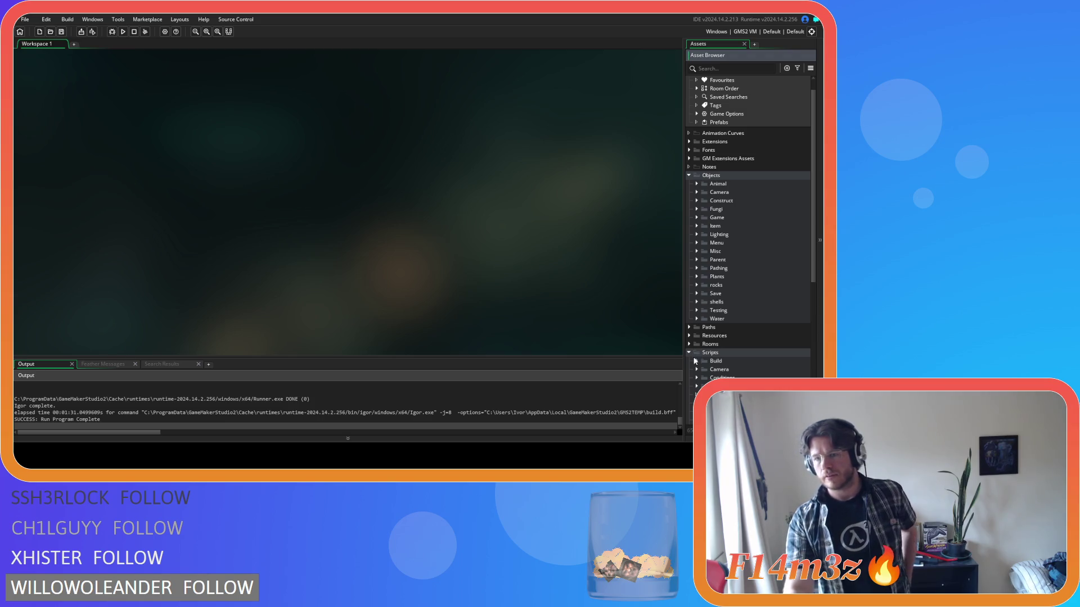
{"action": "scroll", "scroll_direction": "down", "scroll_amount": 3}
{"action": "left_click", "coordinate": [697, 308]}
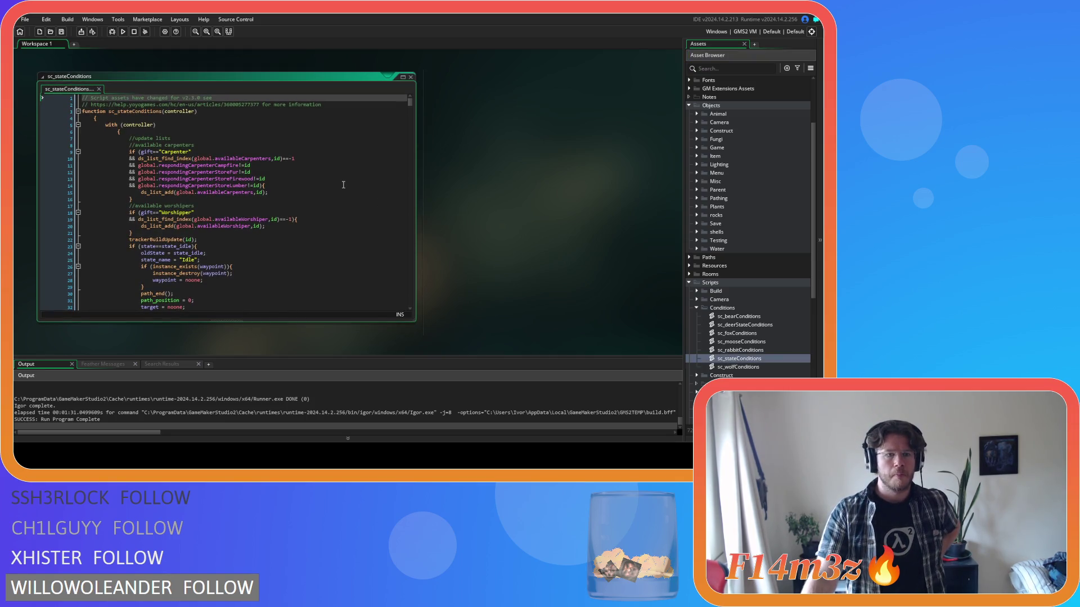
- Select the //available worshippers block in sc_stateConditions, then expand Objects > Animal > Human
{"action": "left_click_drag", "start_coordinate": [153, 206], "coordinate": [243, 243]}
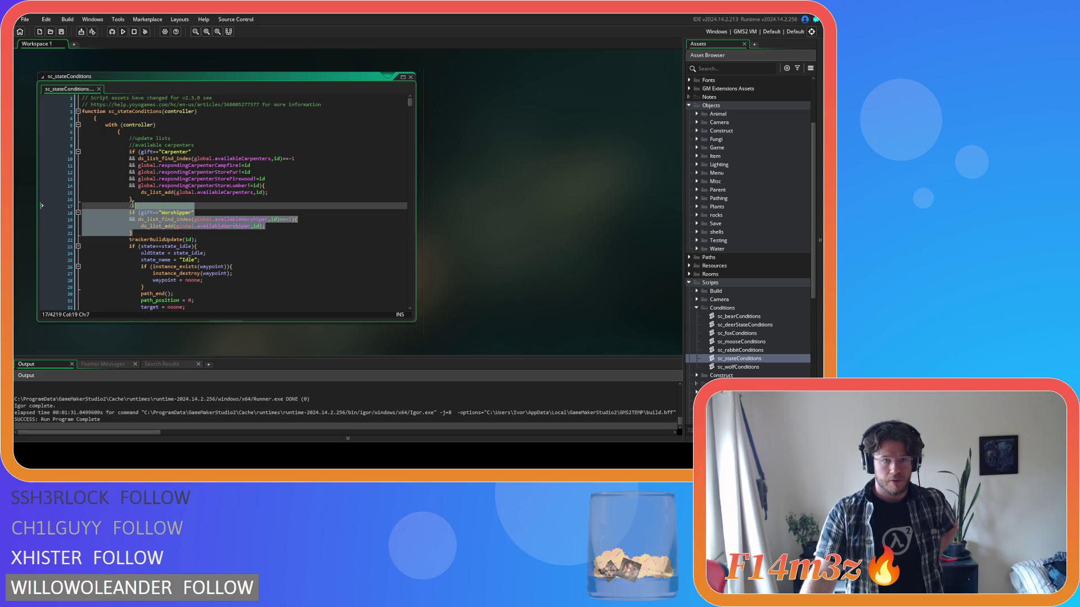
{"action": "left_click", "coordinate": [206, 222]}
{"action": "type", "text": "//available worshipers"}
{"action": "left_click", "coordinate": [346, 208]}
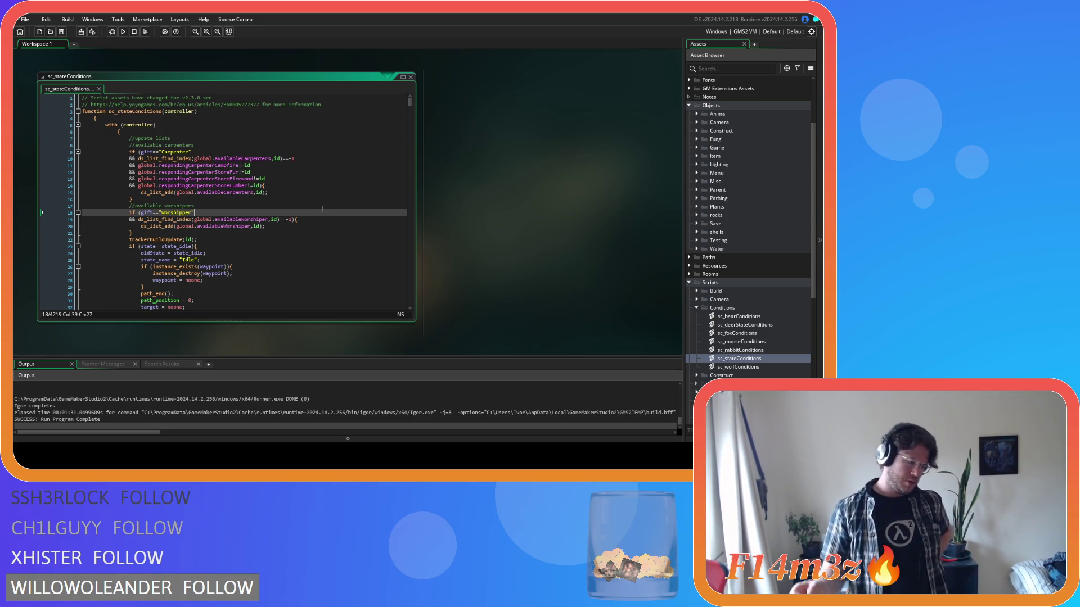
{"action": "left_click", "coordinate": [697, 114]}
{"action": "left_click", "coordinate": [704, 122]}
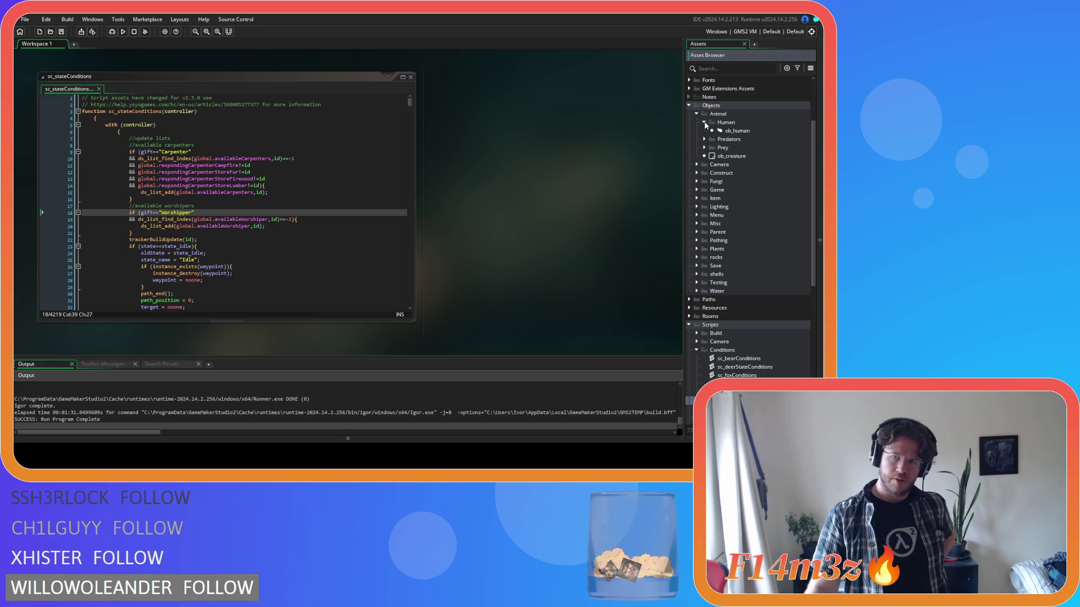
- Open ob_human's Step event code and search it for nearestShaman
{"action": "left_click", "coordinate": [713, 131]}
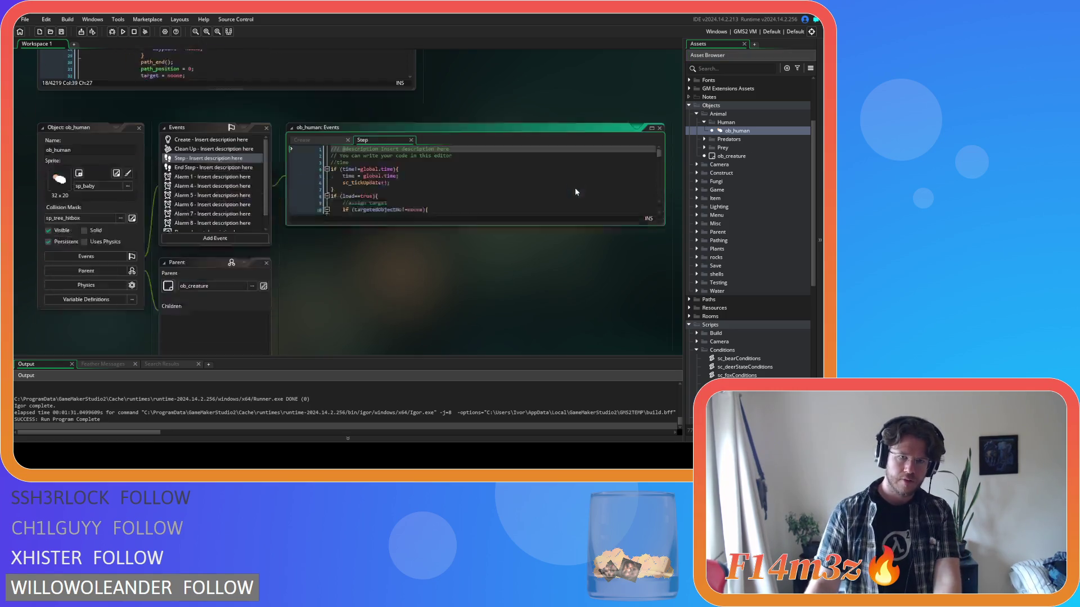
{"action": "left_click", "coordinate": [449, 166]}
{"action": "key", "text": "ctrl+f"}
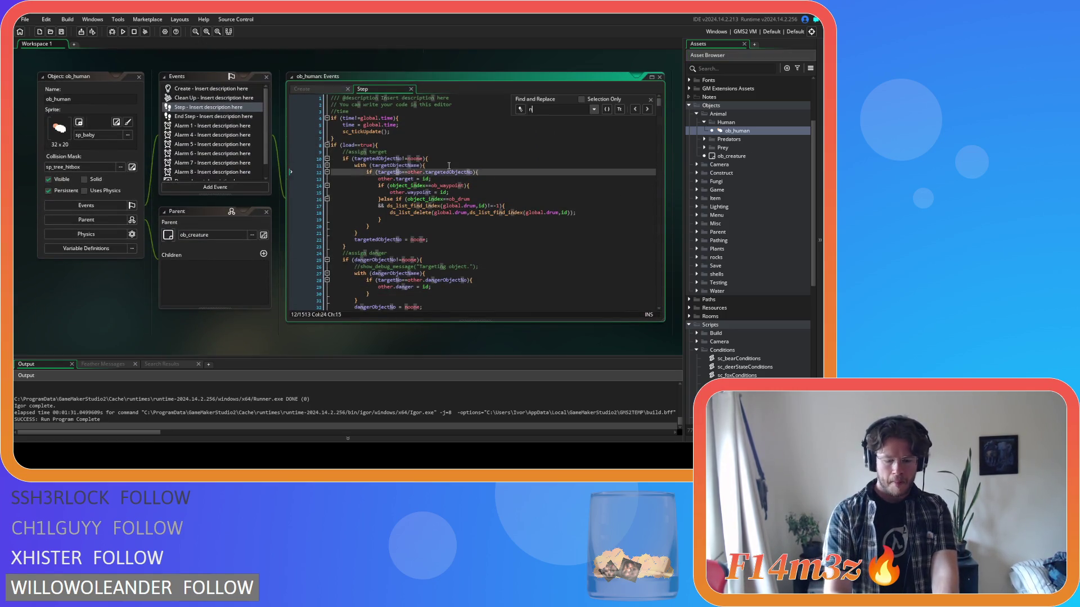
{"action": "type", "text": "nearestSh"}
{"action": "type", "text": "aman"}
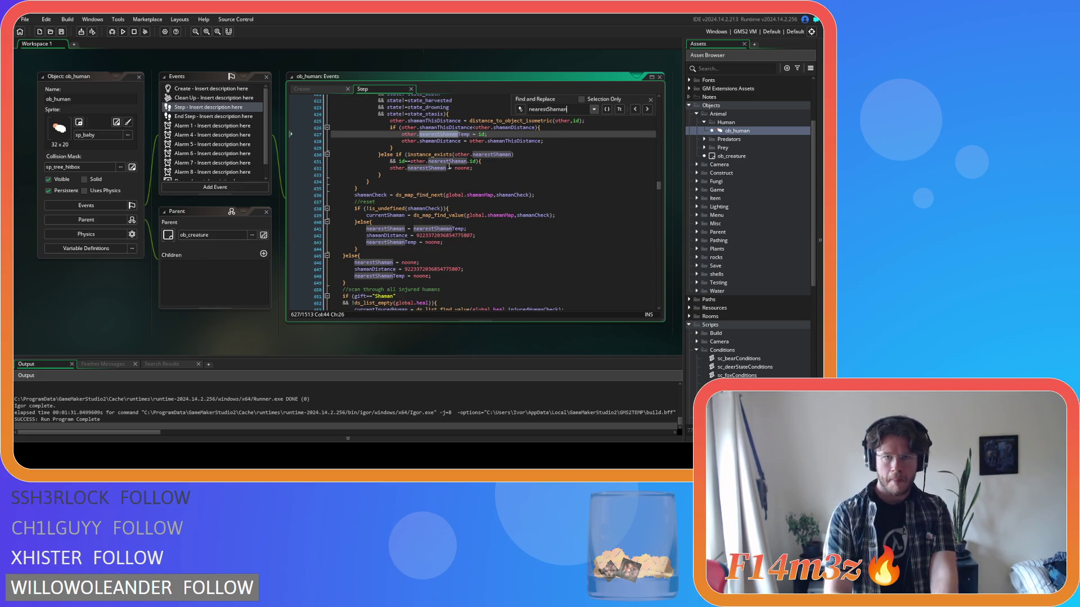
- Scroll through the Step code to review where the nearest shaman is chosen
{"action": "scroll", "scroll_direction": "up", "scroll_amount": 3}
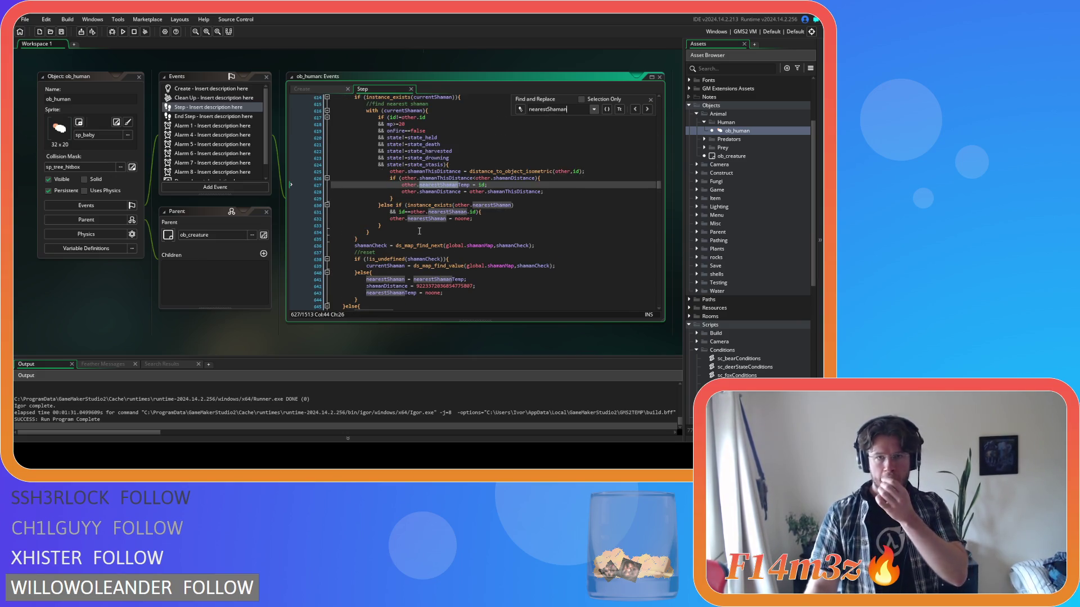
{"action": "scroll", "scroll_direction": "up", "scroll_amount": 3}
{"action": "scroll", "scroll_direction": "up", "scroll_amount": 3}
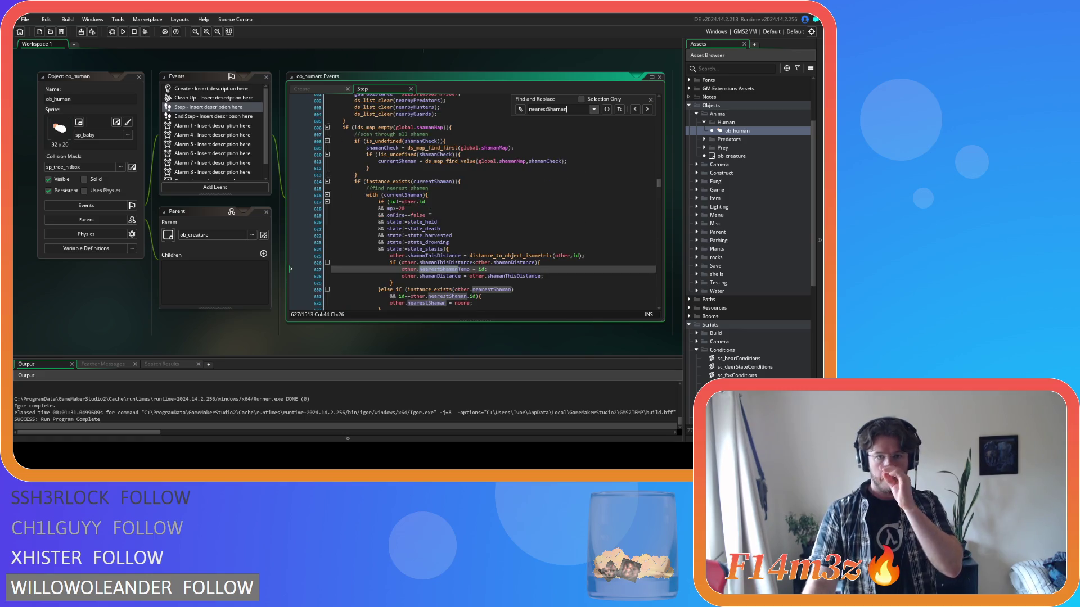
{"action": "mouse_move", "coordinate": [453, 163]}
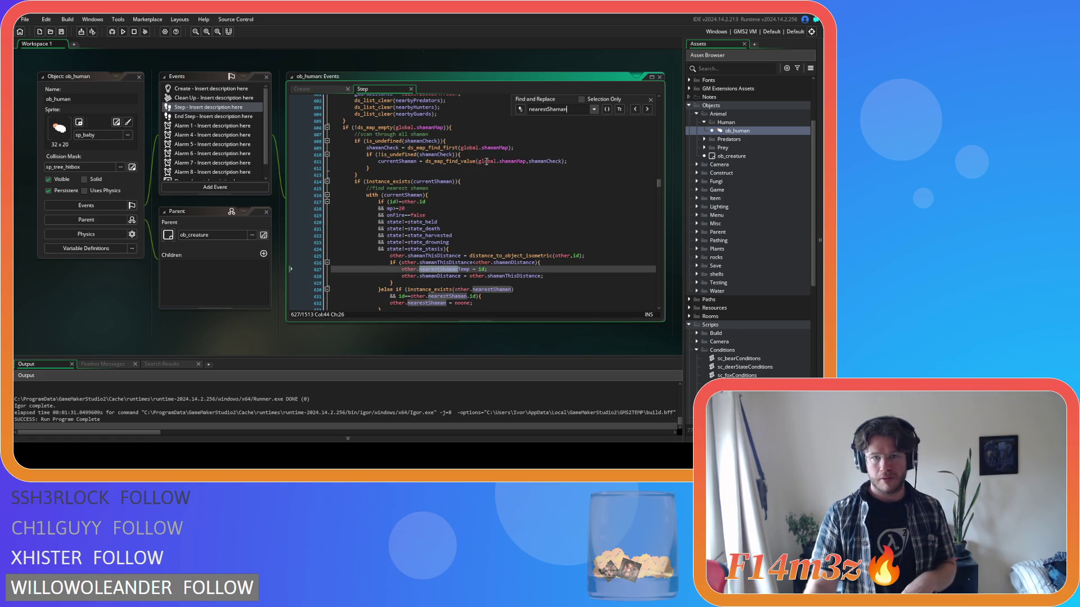
{"action": "scroll", "scroll_direction": "up", "scroll_amount": 3}
{"action": "scroll", "scroll_direction": "down", "scroll_amount": 3}
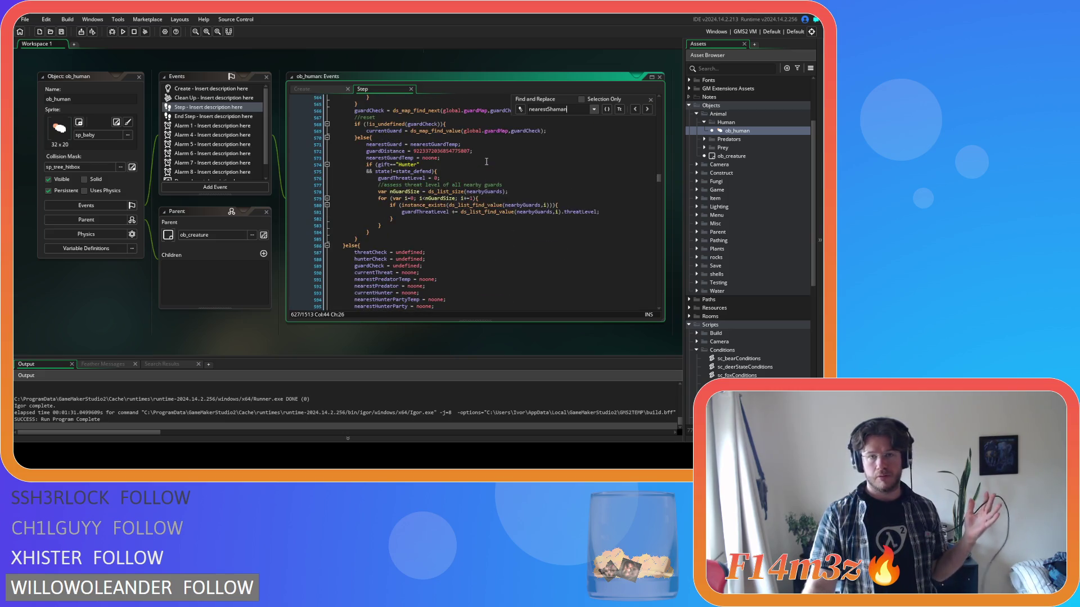
{"action": "scroll", "scroll_direction": "down", "scroll_amount": 3}
{"action": "scroll", "scroll_direction": "down", "scroll_amount": 3}
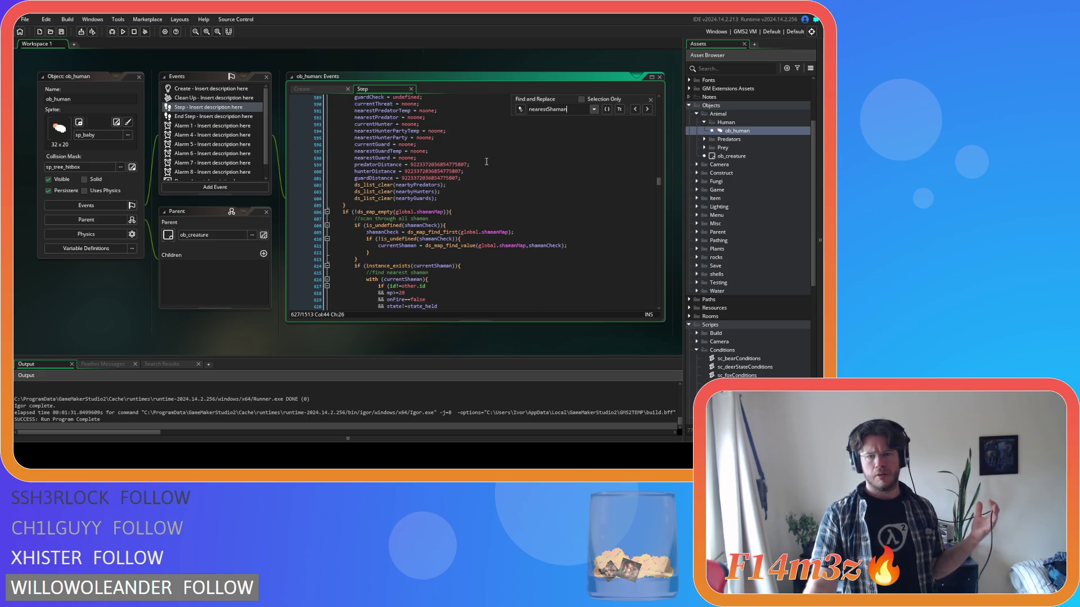
{"action": "scroll", "scroll_direction": "down", "scroll_amount": 3}
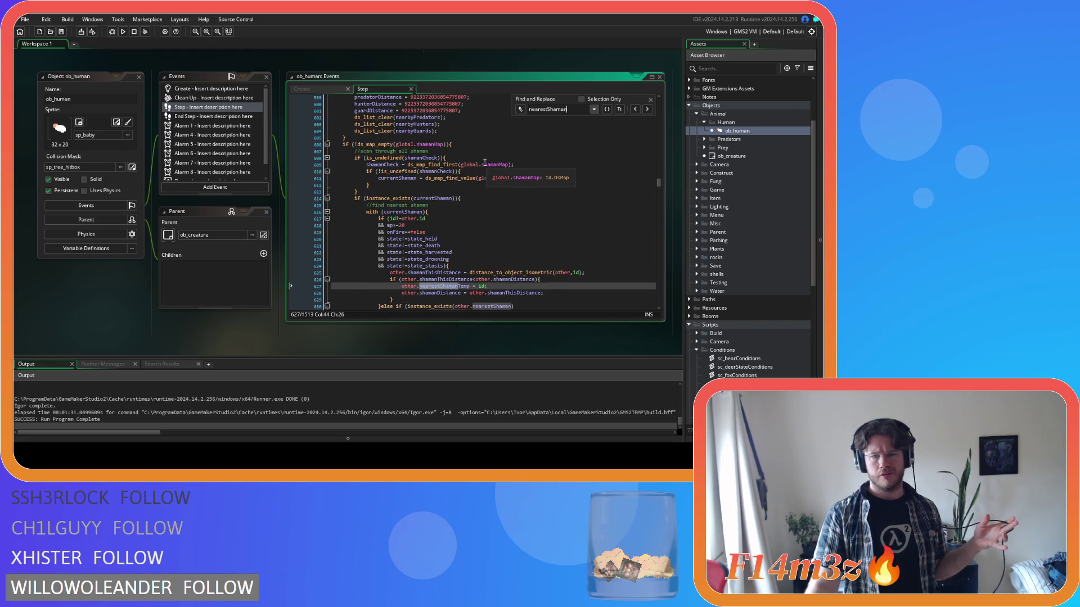
{"action": "scroll", "scroll_direction": "down", "scroll_amount": 3}
{"action": "scroll", "scroll_direction": "up", "scroll_amount": 3}
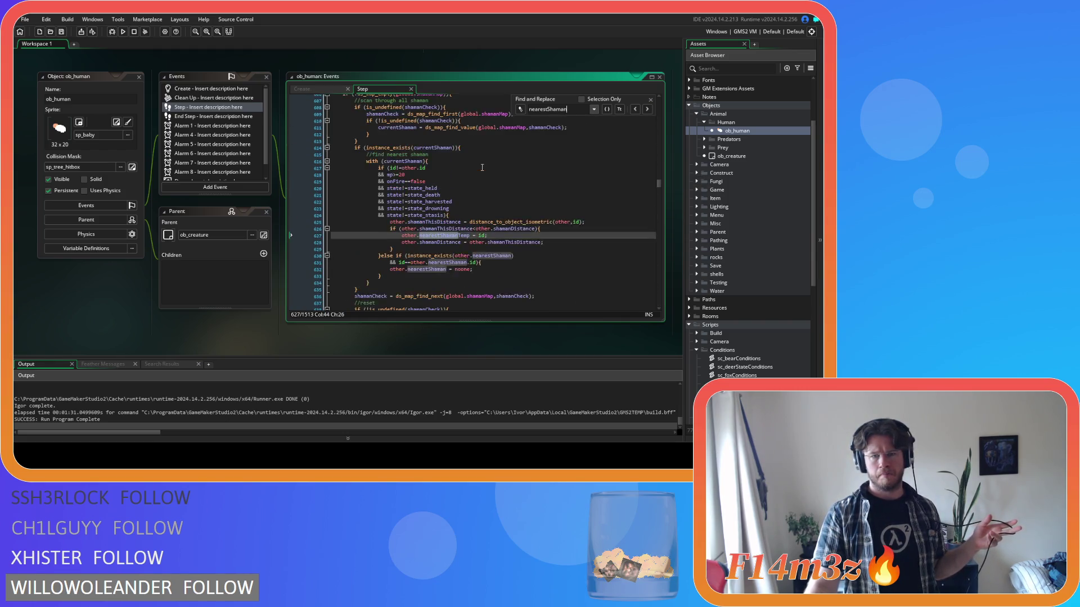
{"action": "scroll", "scroll_direction": "up", "scroll_amount": 3}
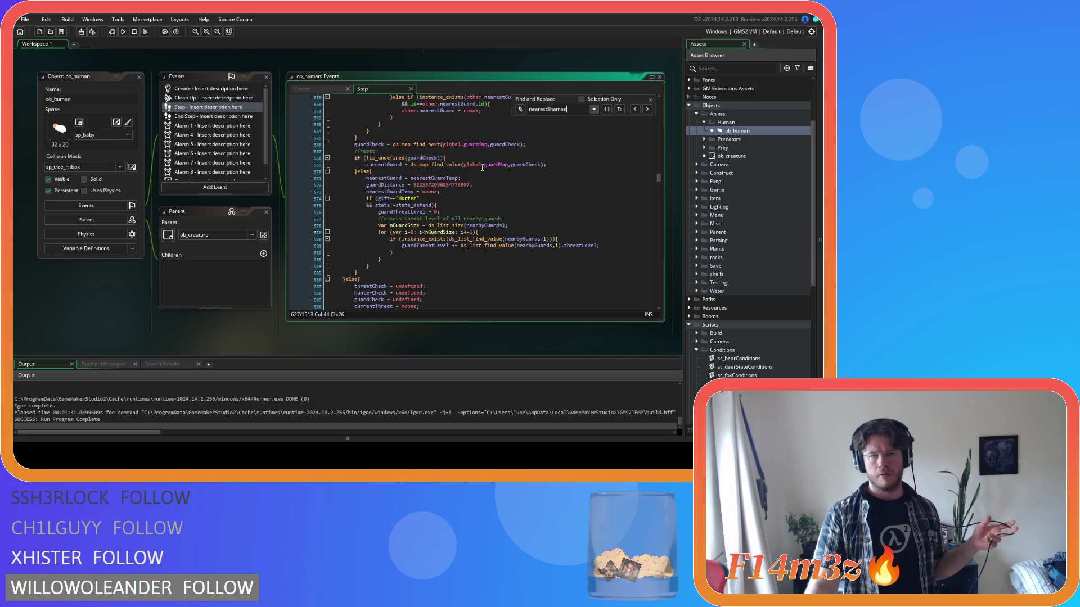
{"action": "scroll", "scroll_direction": "down", "scroll_amount": 3}
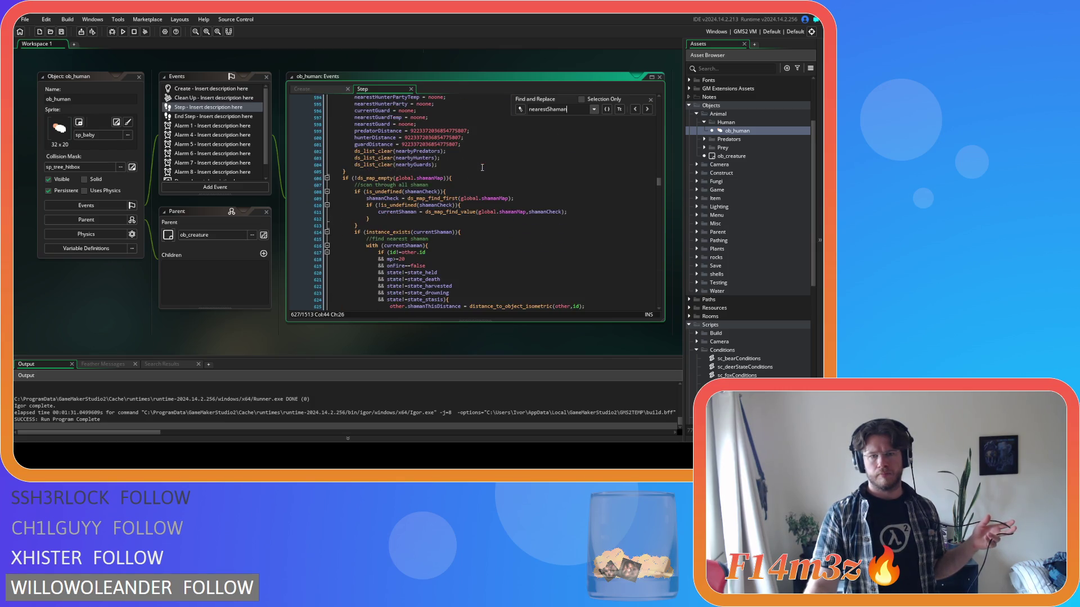
{"action": "scroll", "scroll_direction": "down", "scroll_amount": 3}
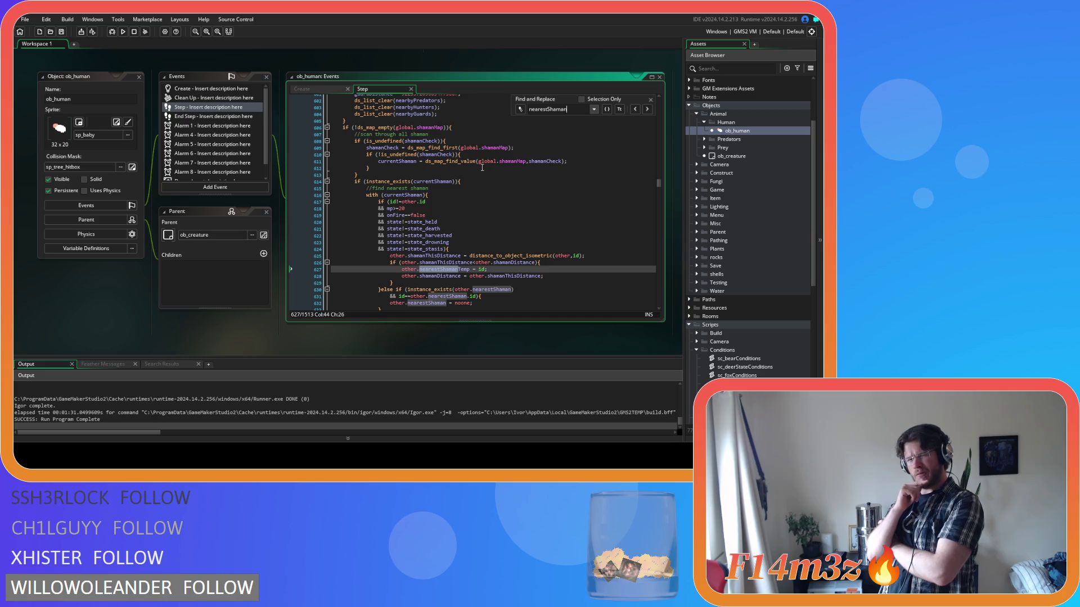
{"action": "scroll", "scroll_direction": "up", "scroll_amount": 3}
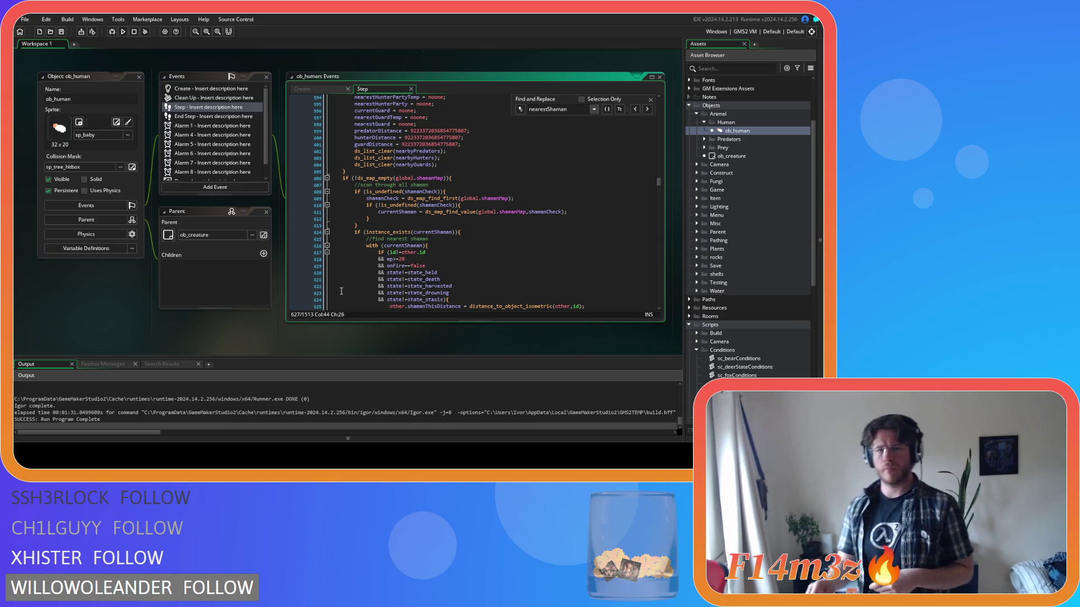
- Add '&& !instance_exists(nearestShaman)' to the hp<100 branch of the worshipper check
{"action": "middle_click", "coordinate": [342, 274]}
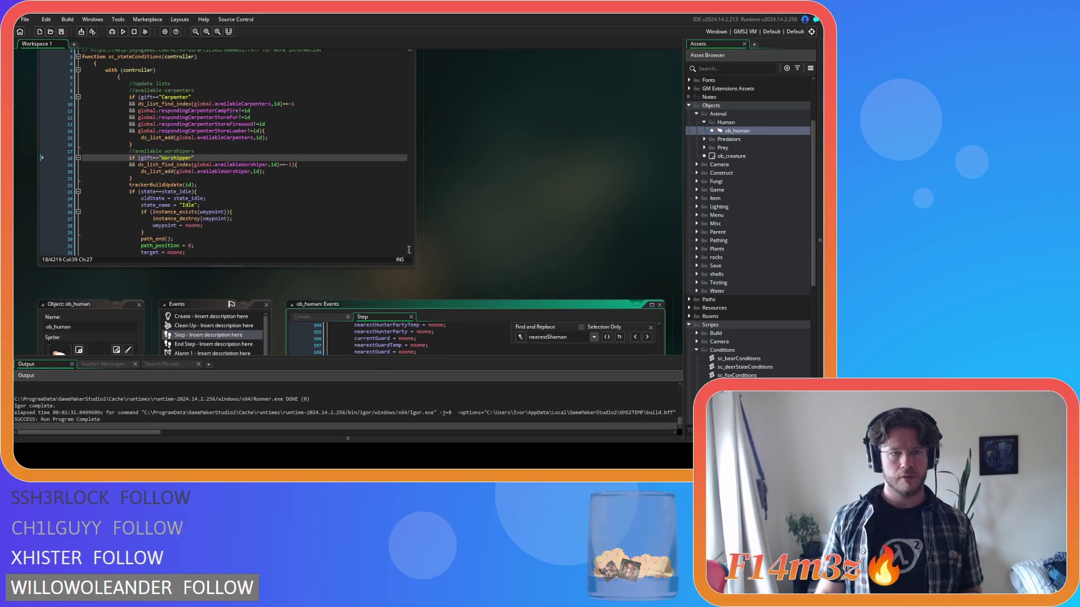
{"action": "left_click", "coordinate": [207, 207]}
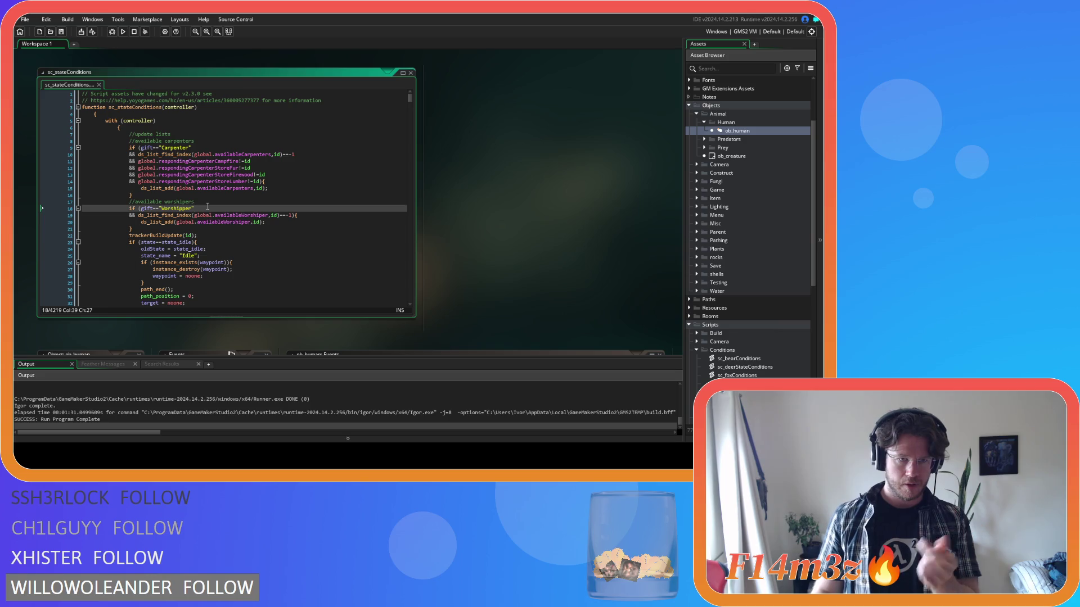
{"action": "key", "text": "Return"}
{"action": "type", "text": "&&"}
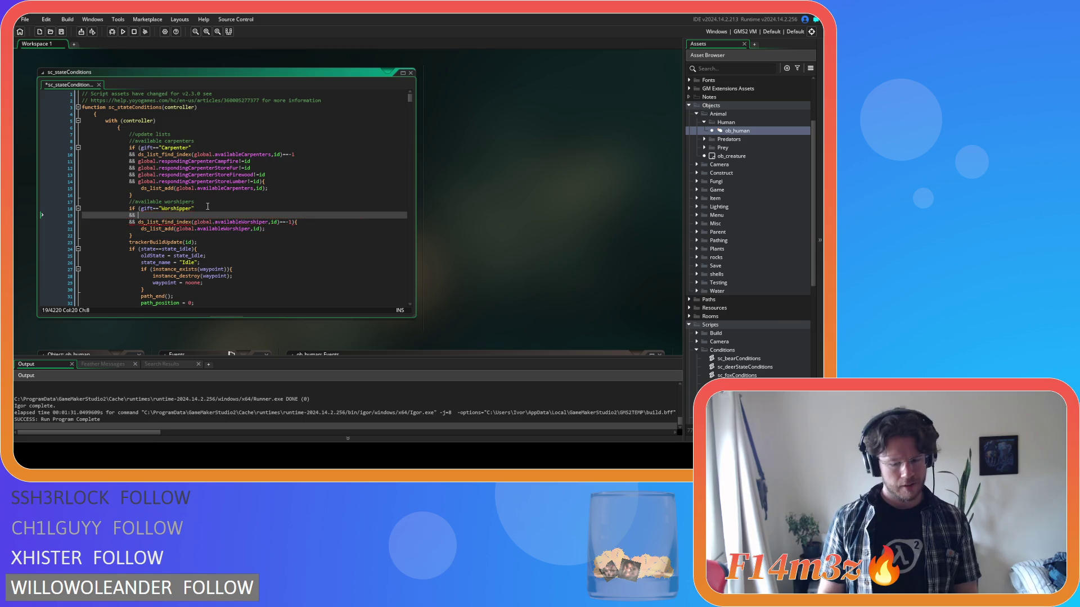
{"action": "type", "text": "("}
{"action": "type", "text": "hp>=100"}
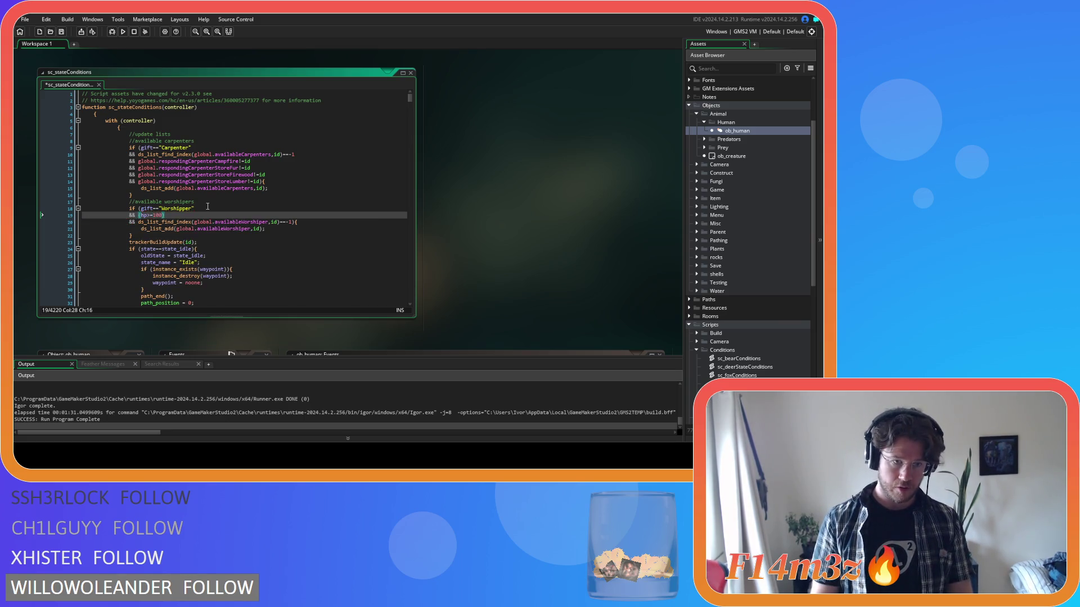
{"action": "key", "text": "Return"}
{"action": "type", "text": "oi"}
{"action": "type", "text": "r"}
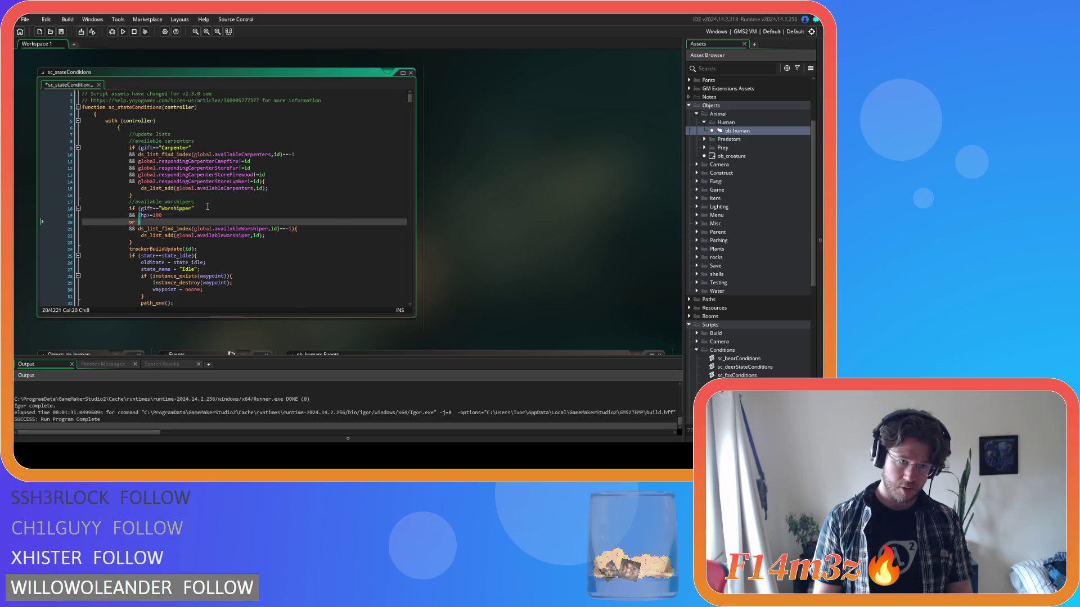
{"action": "type", "text": "hp"}
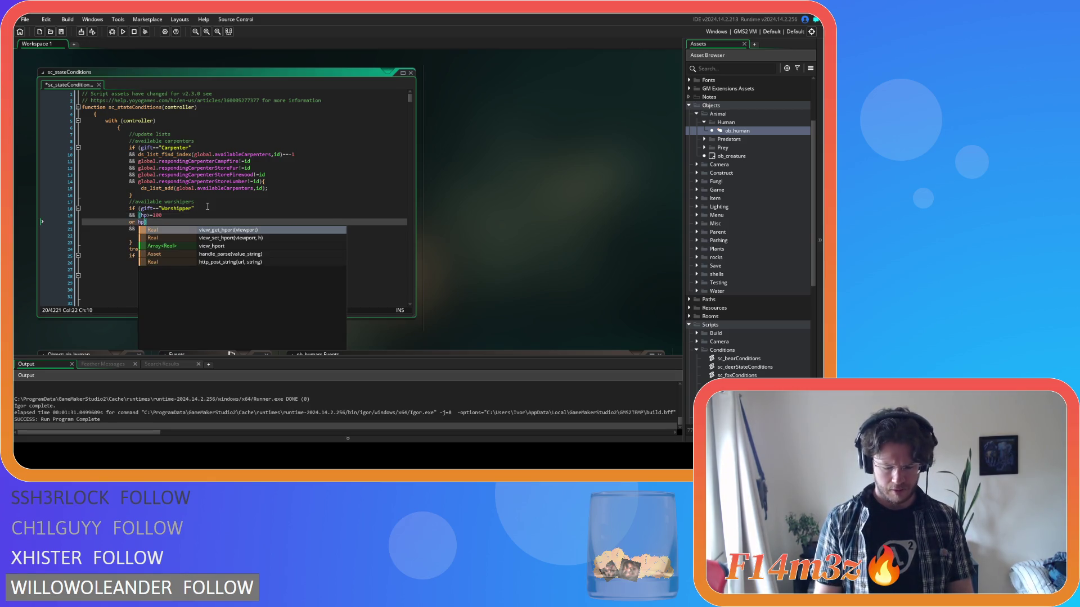
{"action": "type", "text": "<100"}
{"action": "key", "text": "Return"}
{"action": "type", "text": "&& "}
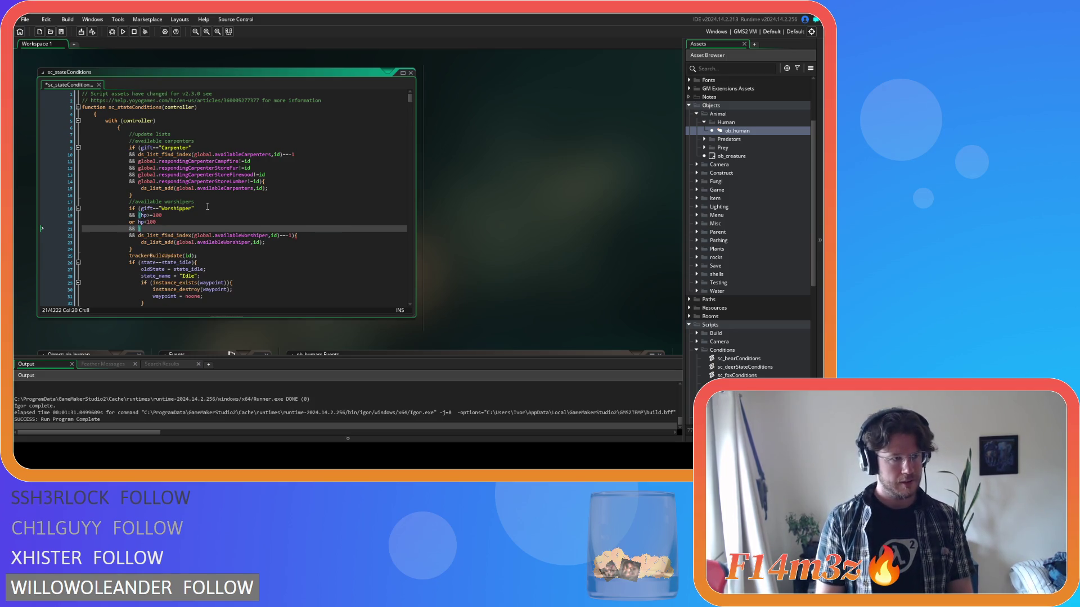
{"action": "type", "text": "!instance"}
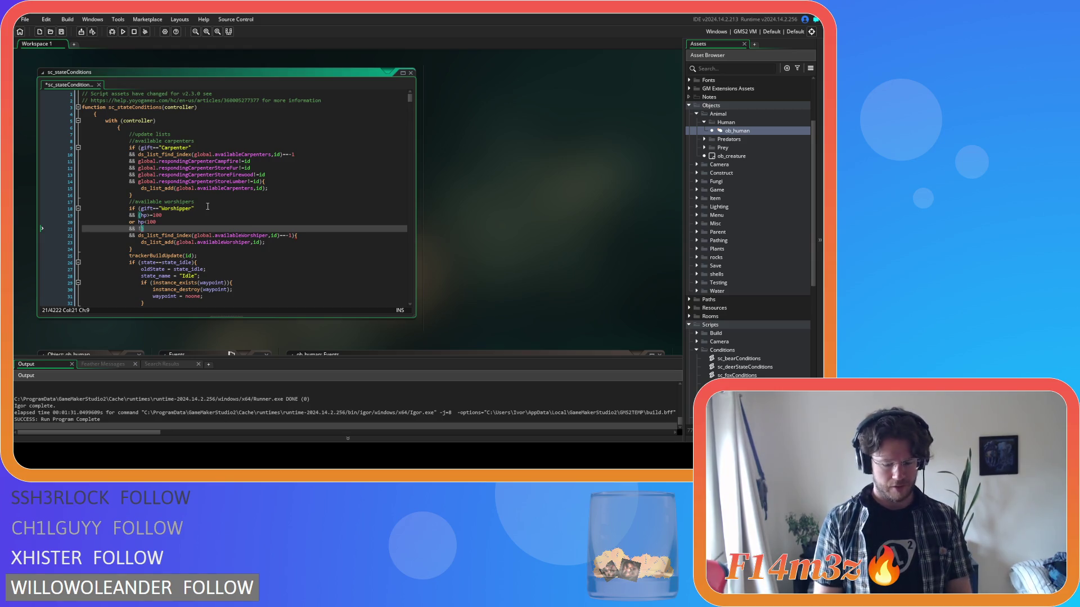
{"action": "type", "text": "_exists(nea"}
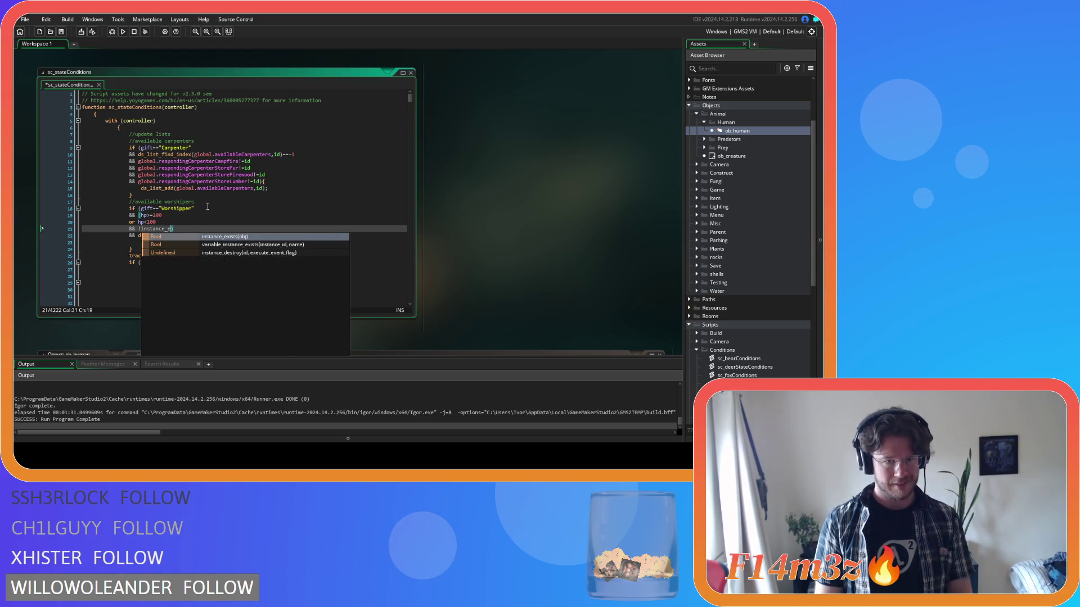
{"action": "type", "text": "rest"}
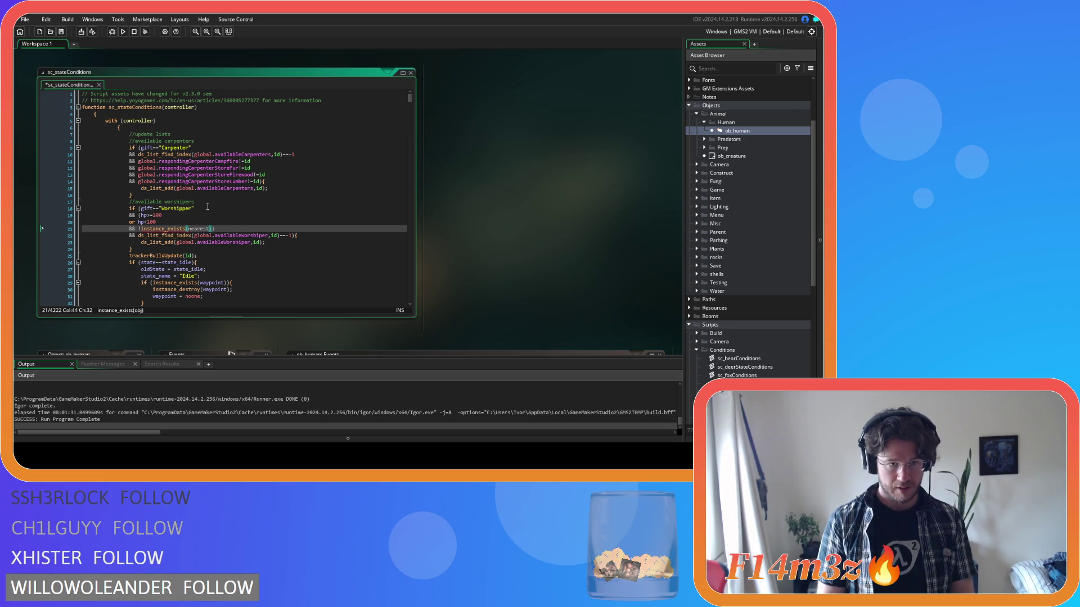
{"action": "type", "text": "S"}
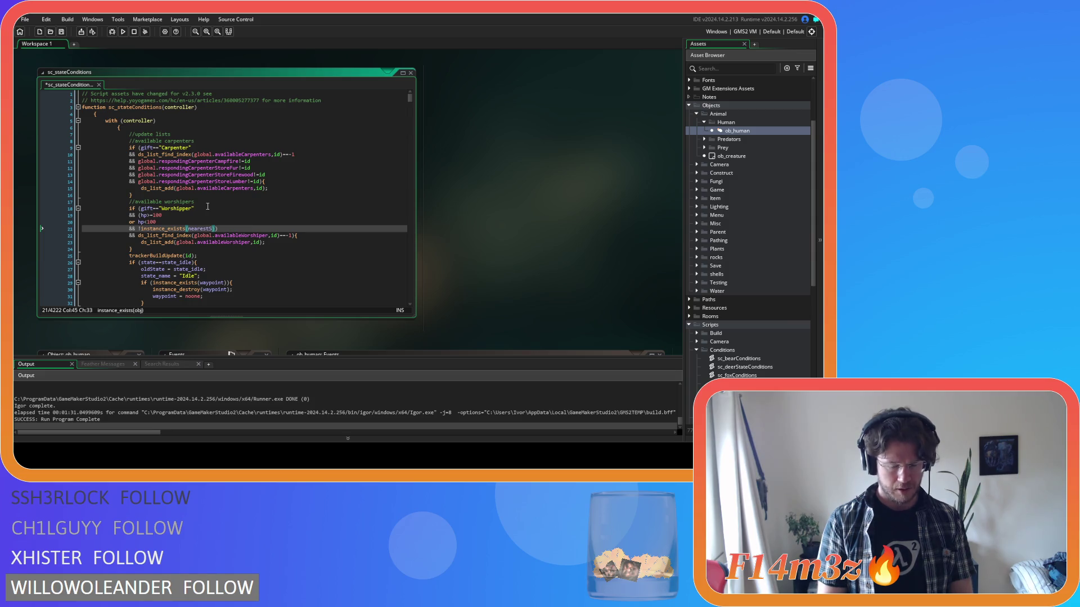
{"action": "type", "text": "haman"}
- Save sc_stateConditions and launch the game with F5
{"action": "key", "text": "ctrl+s"}
{"action": "left_click", "coordinate": [330, 207]}
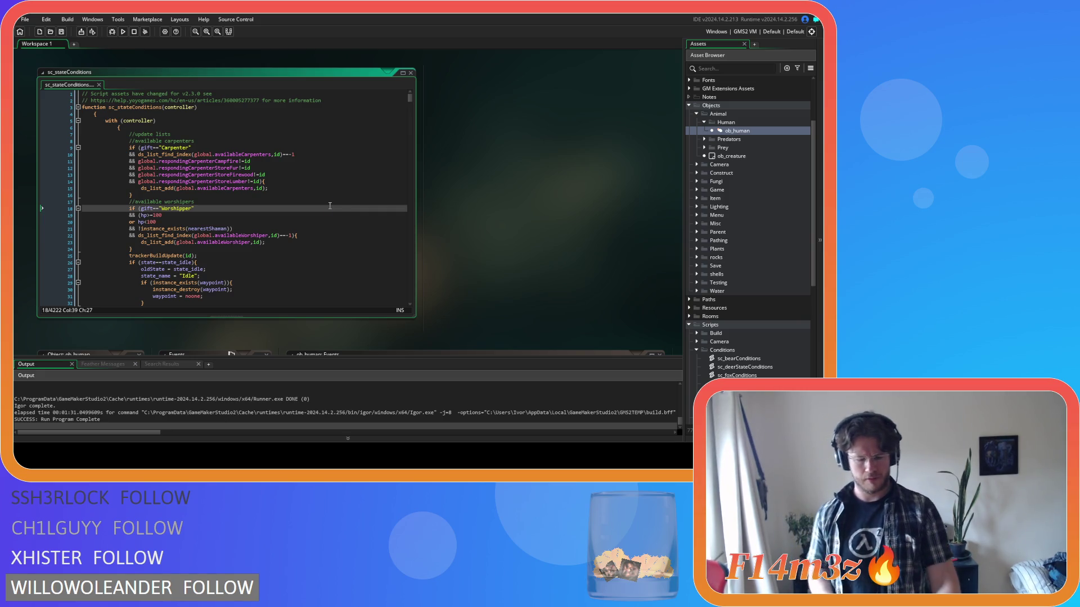
{"action": "key", "text": "F5"}
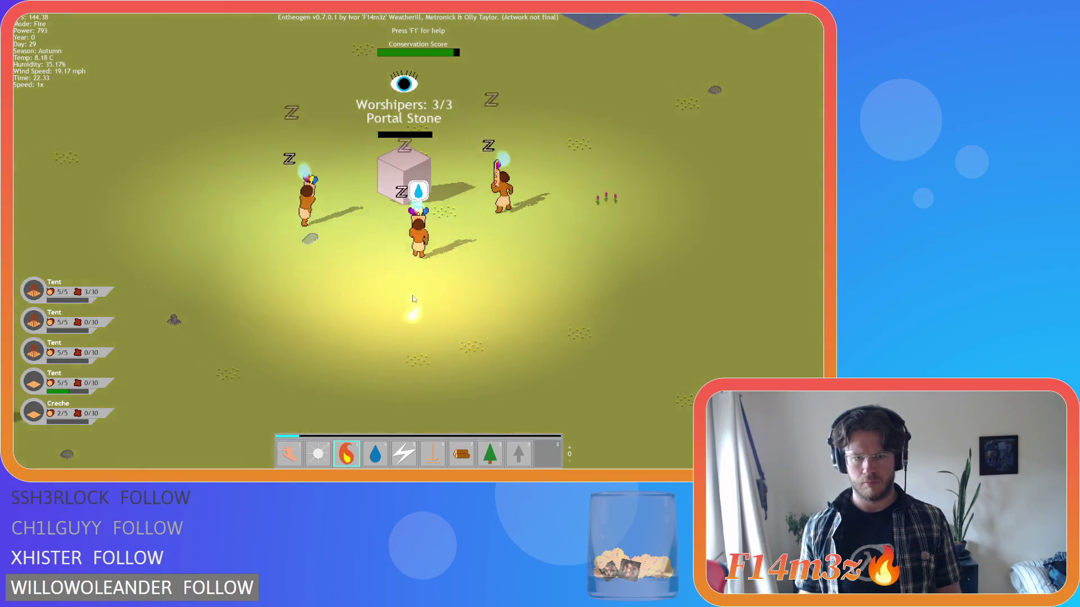
- Follow the villager Shirankelthar to watch his details in game
{"action": "key", "text": "3"}
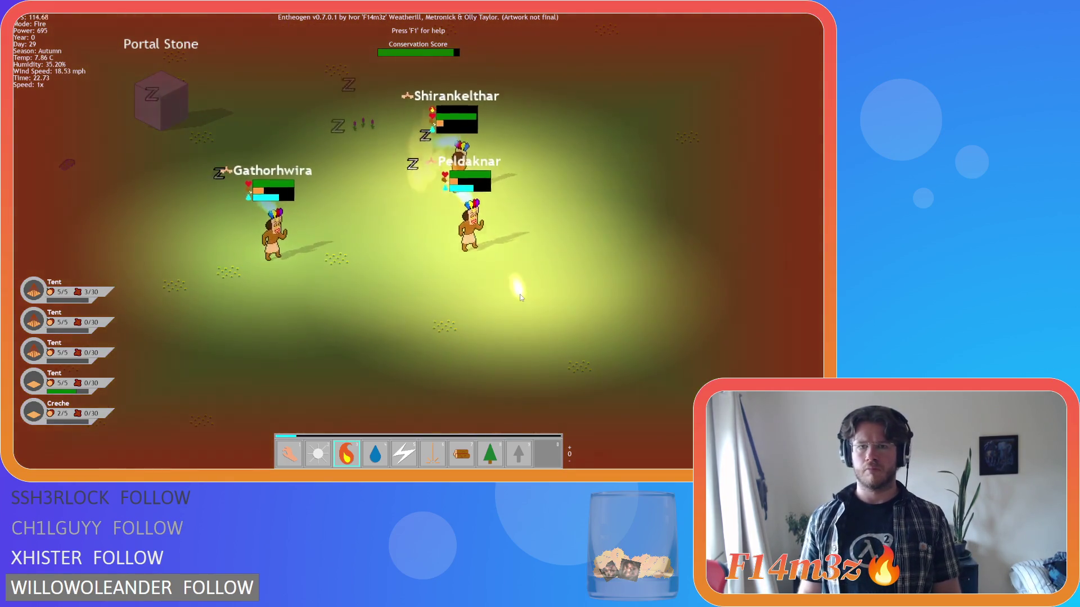
{"action": "scroll", "scroll_direction": "down", "scroll_amount": 3}
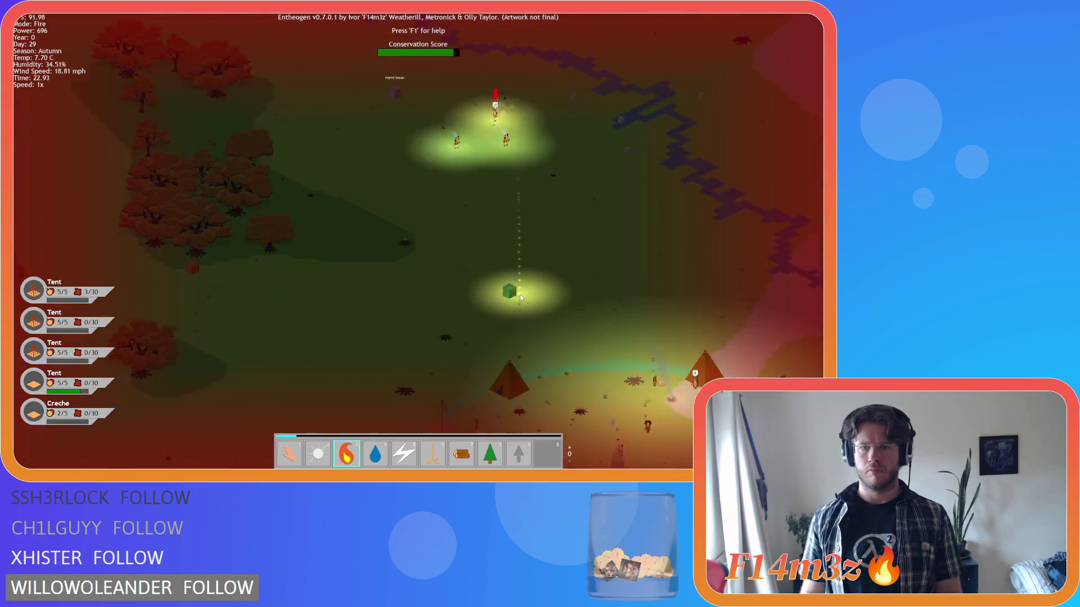
{"action": "key", "text": "1"}
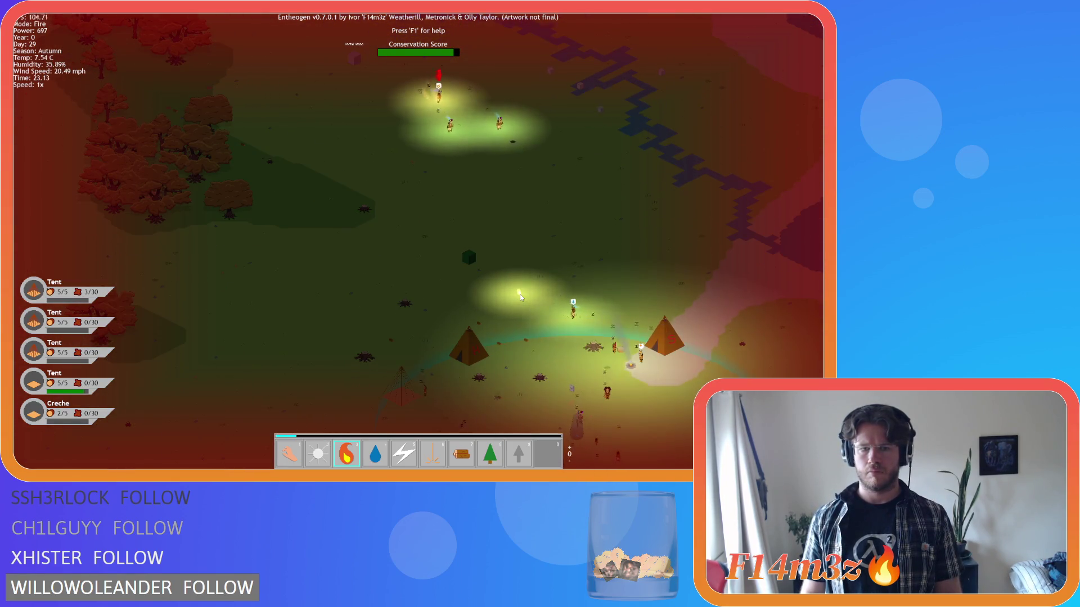
{"action": "scroll", "scroll_direction": "up", "scroll_amount": 3}
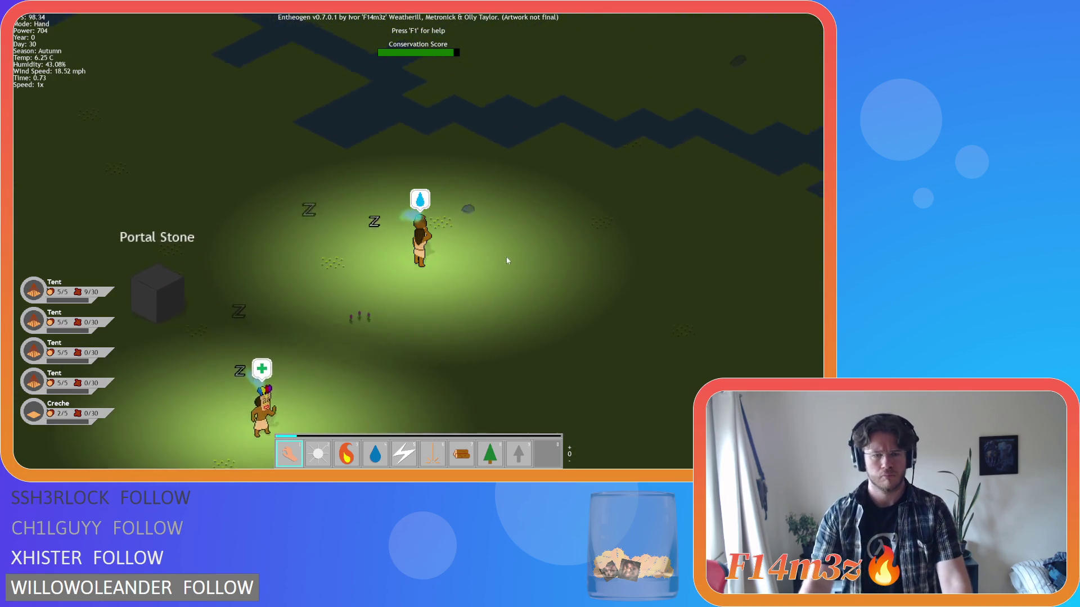
{"action": "scroll", "scroll_direction": "down", "scroll_amount": 3}
{"action": "left_click", "coordinate": [496, 197]}
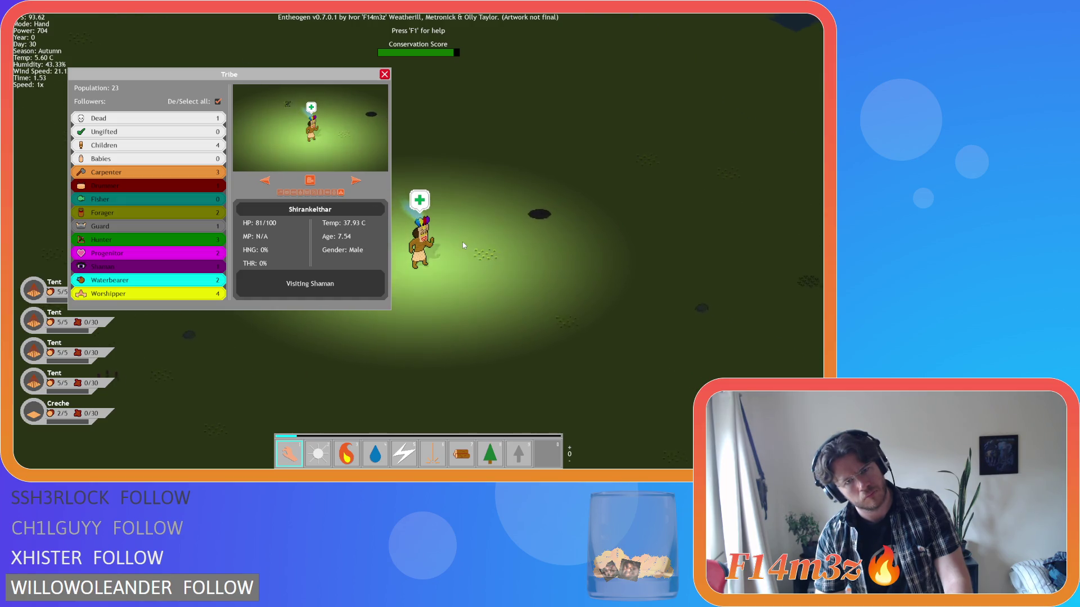
{"action": "scroll", "scroll_direction": "down", "scroll_amount": 3}
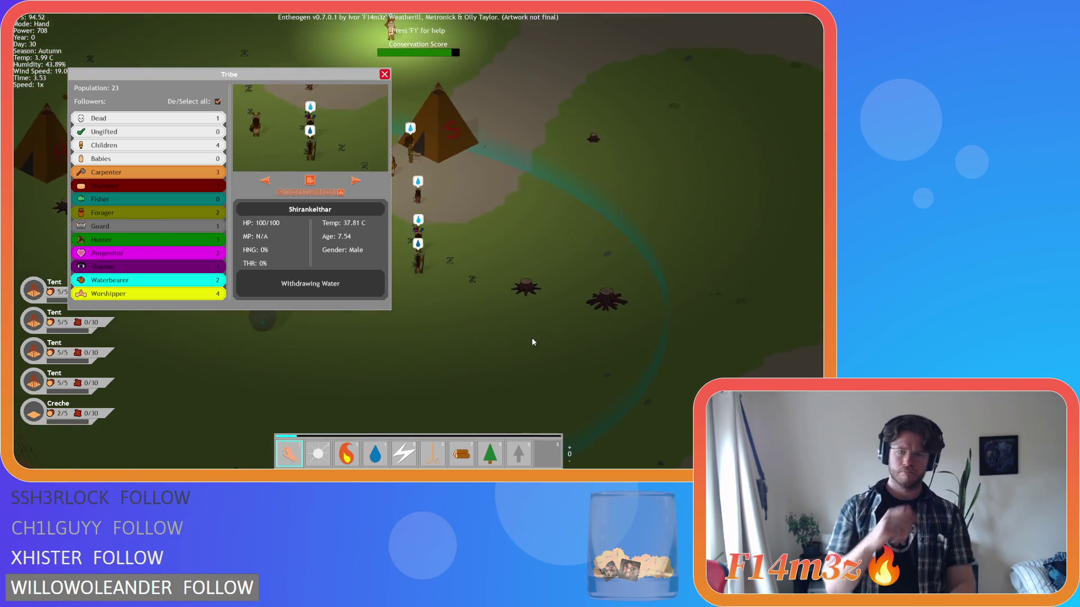
- Pan the map and check Shirankelthar's Worshiping status in the tribe overview
{"action": "key", "text": "Escape"}
{"action": "scroll", "scroll_direction": "down", "scroll_amount": 3}
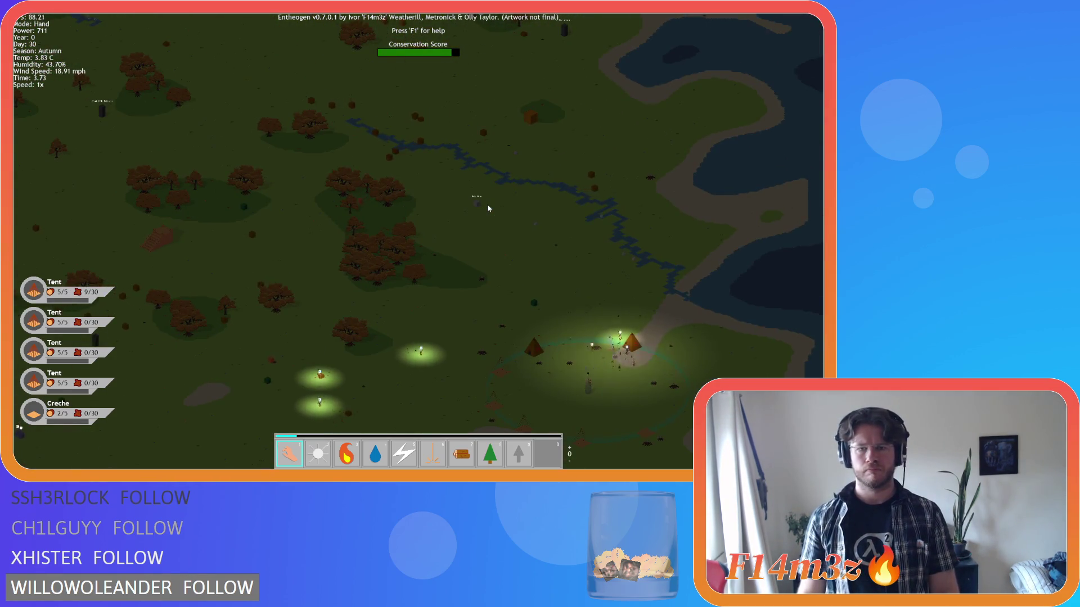
{"action": "scroll", "scroll_direction": "up", "scroll_amount": 3}
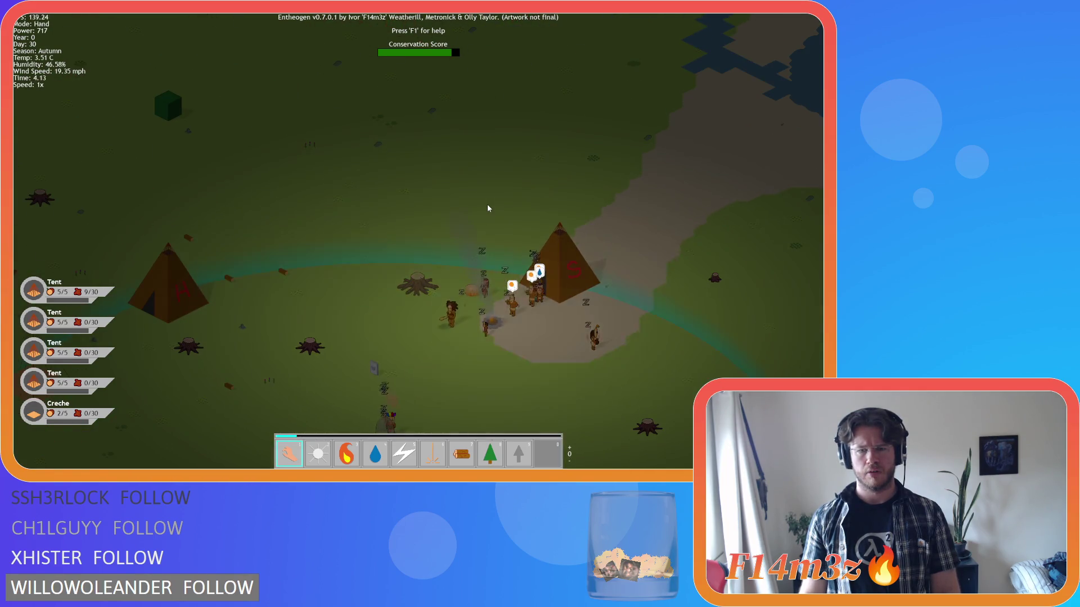
{"action": "scroll", "scroll_direction": "down", "scroll_amount": 3}
{"action": "scroll", "scroll_direction": "down", "scroll_amount": 3}
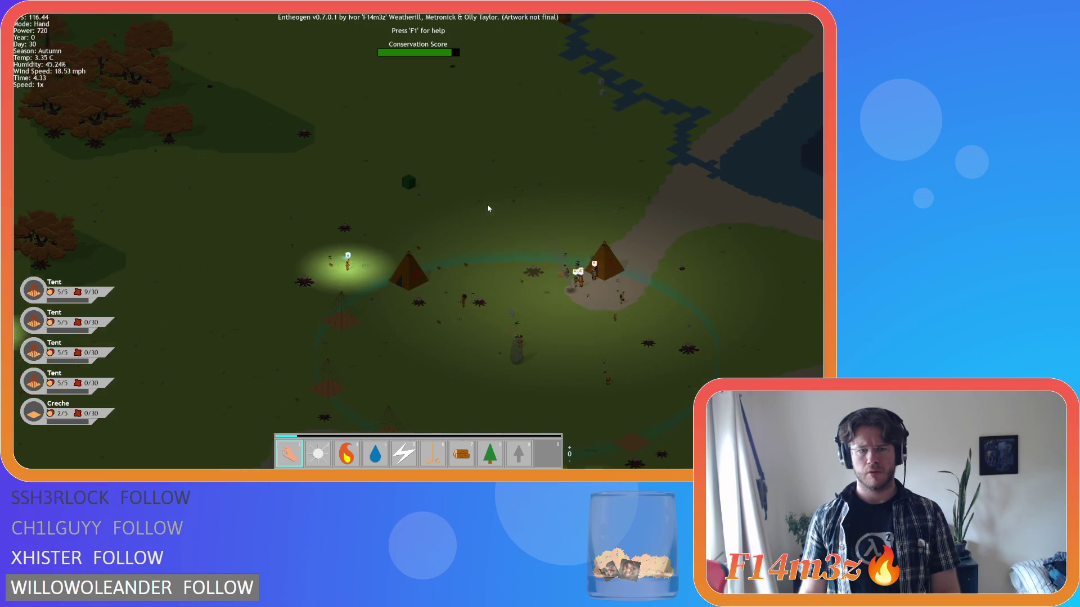
{"action": "scroll", "scroll_direction": "up", "scroll_amount": 3}
{"action": "key", "text": "s"}
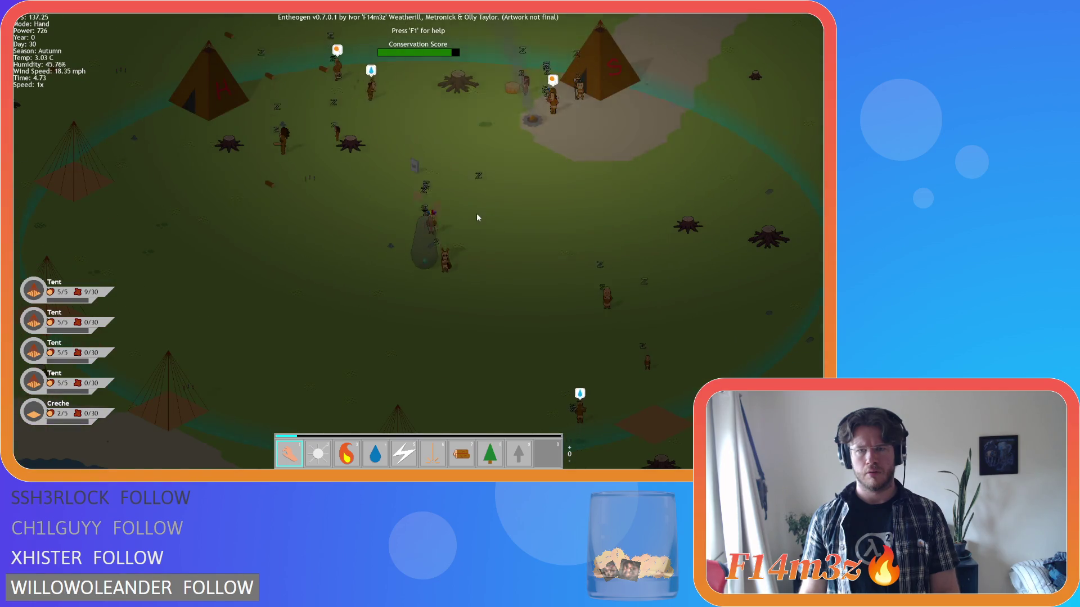
{"action": "key", "text": "t"}
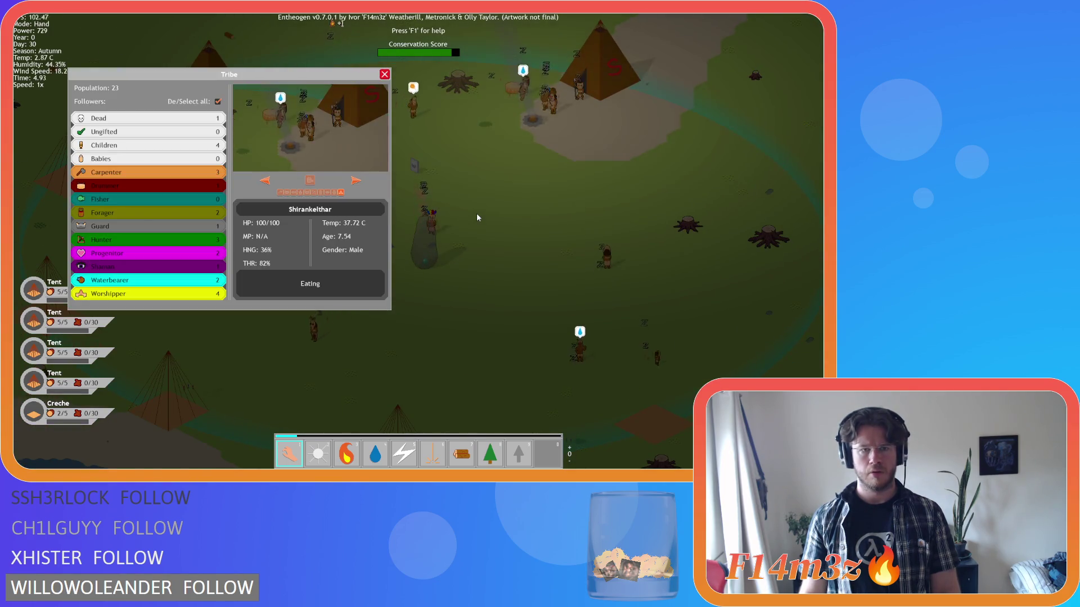
{"action": "key", "text": "w"}
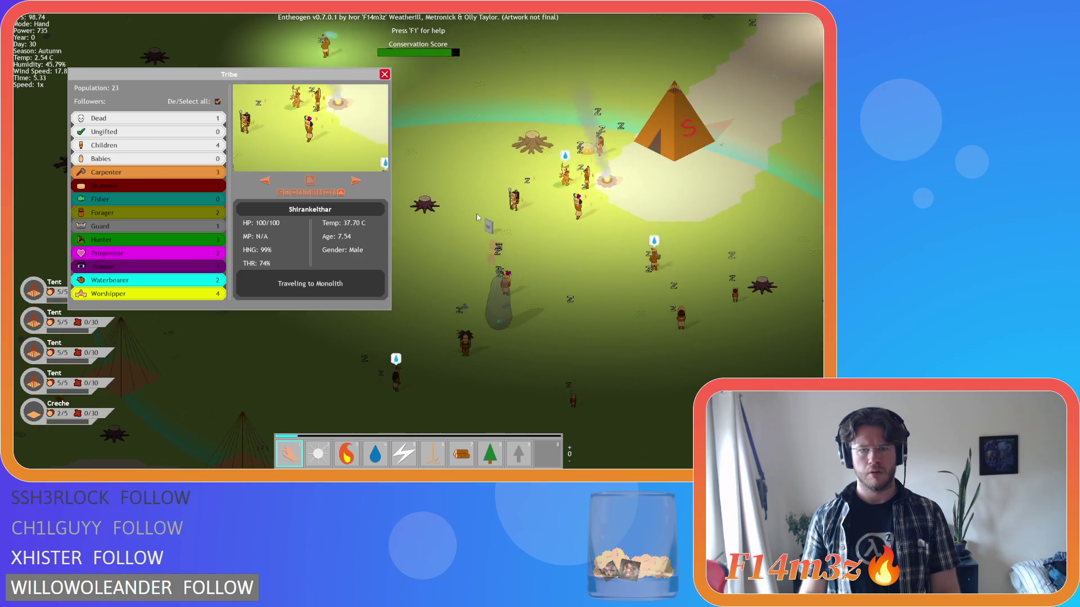
{"action": "scroll", "scroll_direction": "down", "scroll_amount": 3}
{"action": "scroll", "scroll_direction": "down", "scroll_amount": 3}
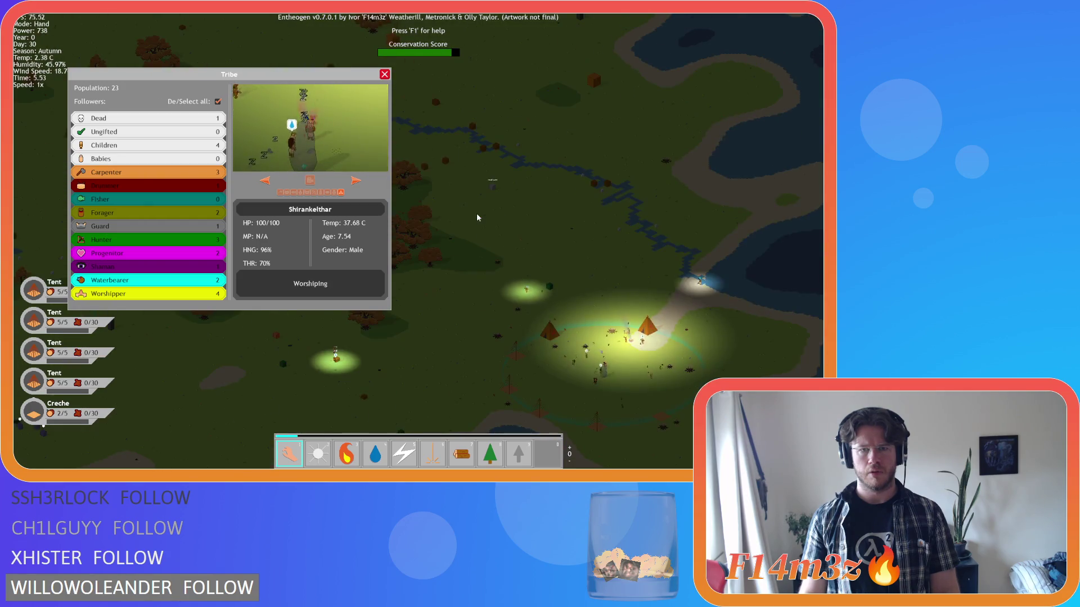
{"action": "scroll", "scroll_direction": "down", "scroll_amount": 3}
- Close the tribe overview and quit the game
{"action": "key", "text": "Escape"}
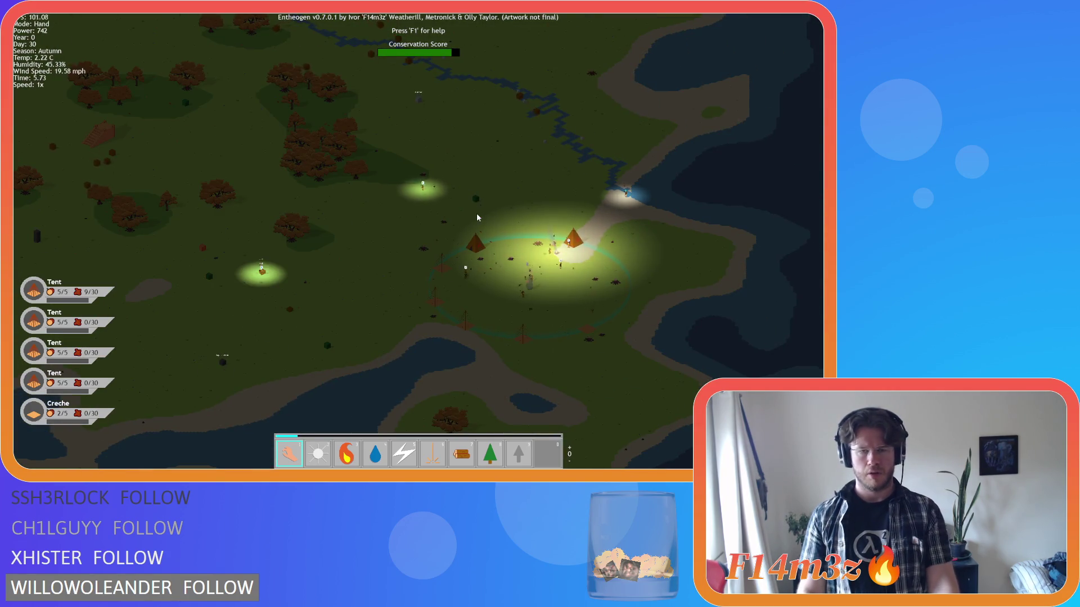
{"action": "key", "text": "Escape"}
{"action": "key", "text": "y"}
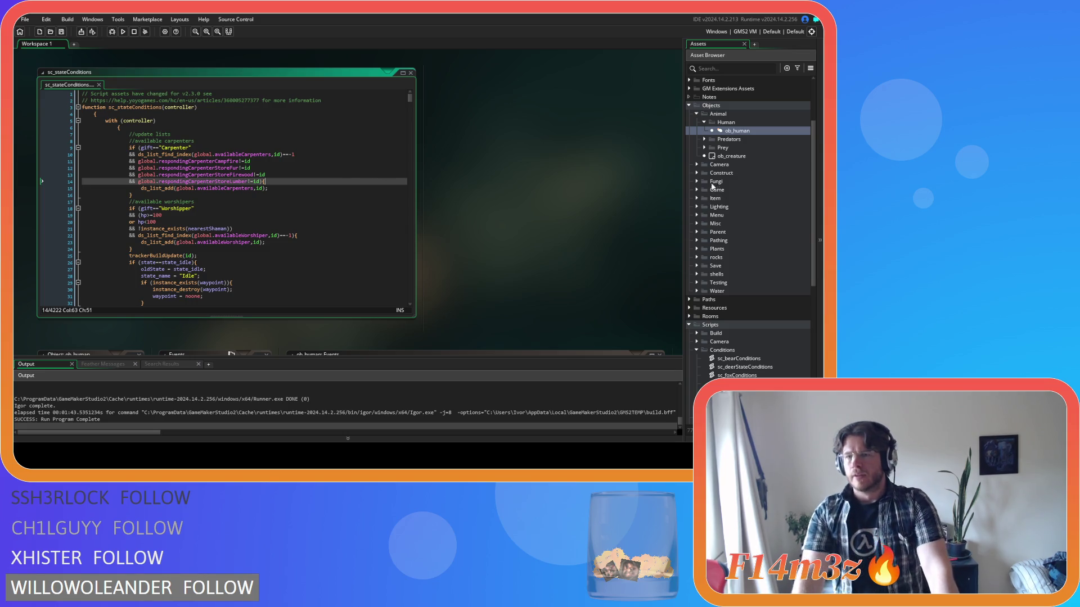
- Scroll the Asset Browser to the Construct scripts and open sc_worshipGroup
{"action": "scroll", "scroll_direction": "down", "scroll_amount": 3}
{"action": "scroll", "scroll_direction": "down", "scroll_amount": 3}
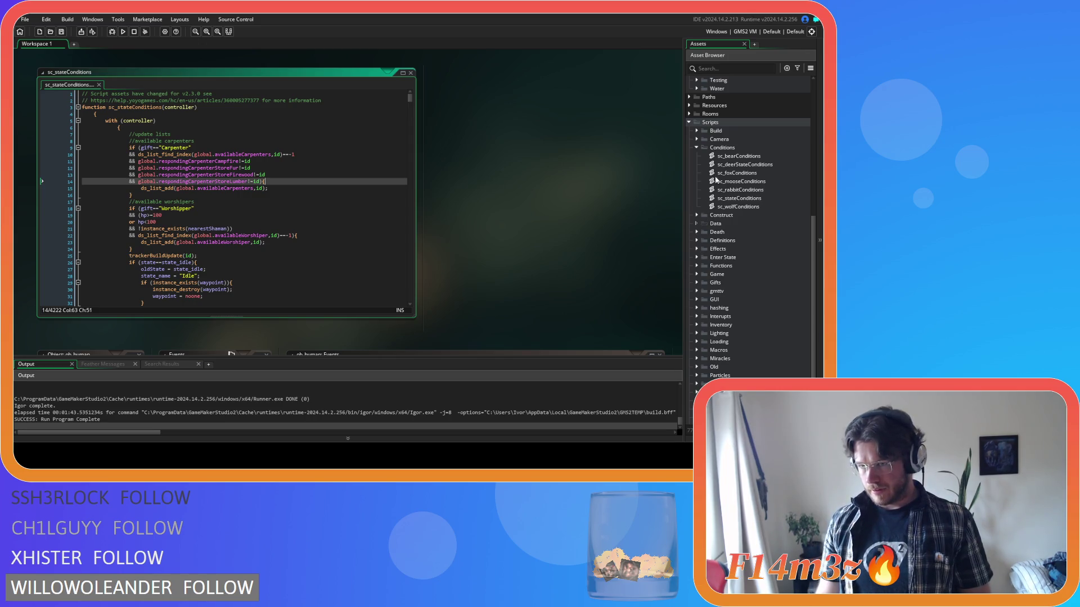
{"action": "left_click", "coordinate": [697, 215]}
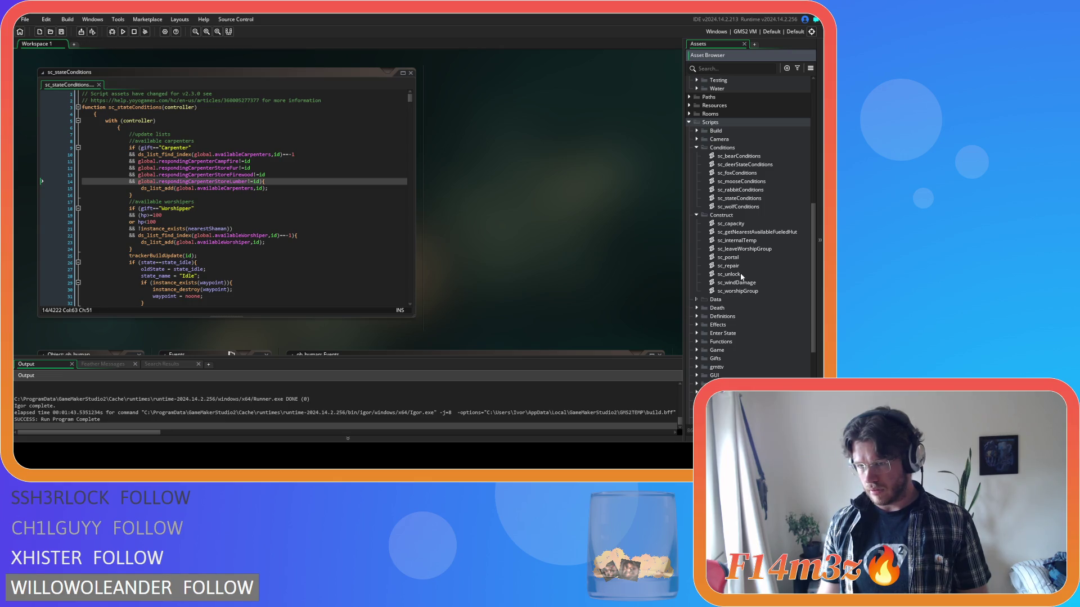
{"action": "double_click", "coordinate": [743, 291]}
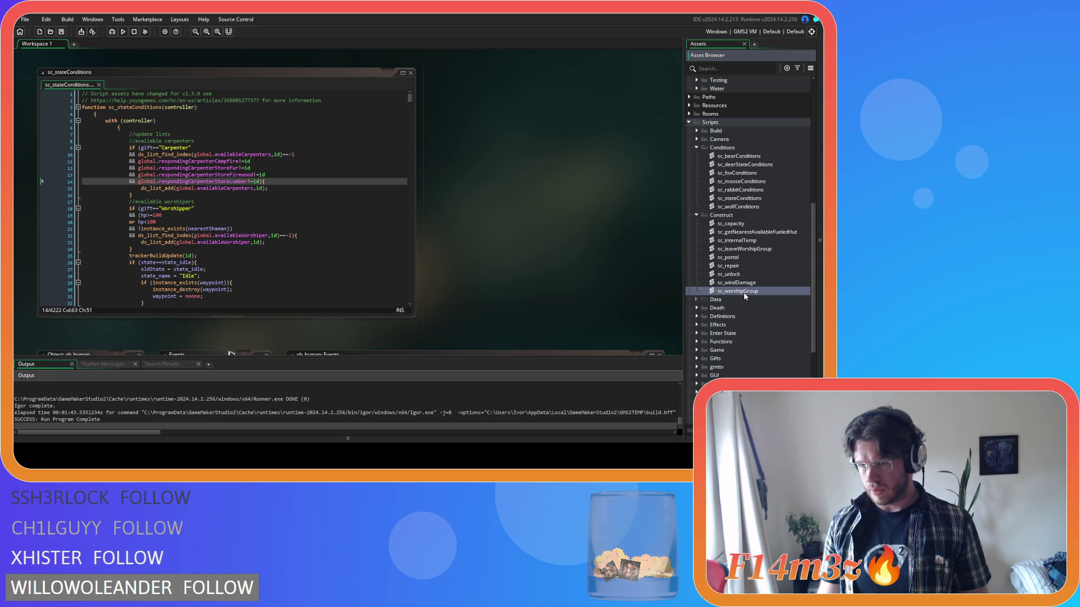
- Arrange the code window and scroll sc_worshipGroup to its //disband group section
{"action": "left_click_drag", "start_coordinate": [409, 101], "coordinate": [407, 287]}
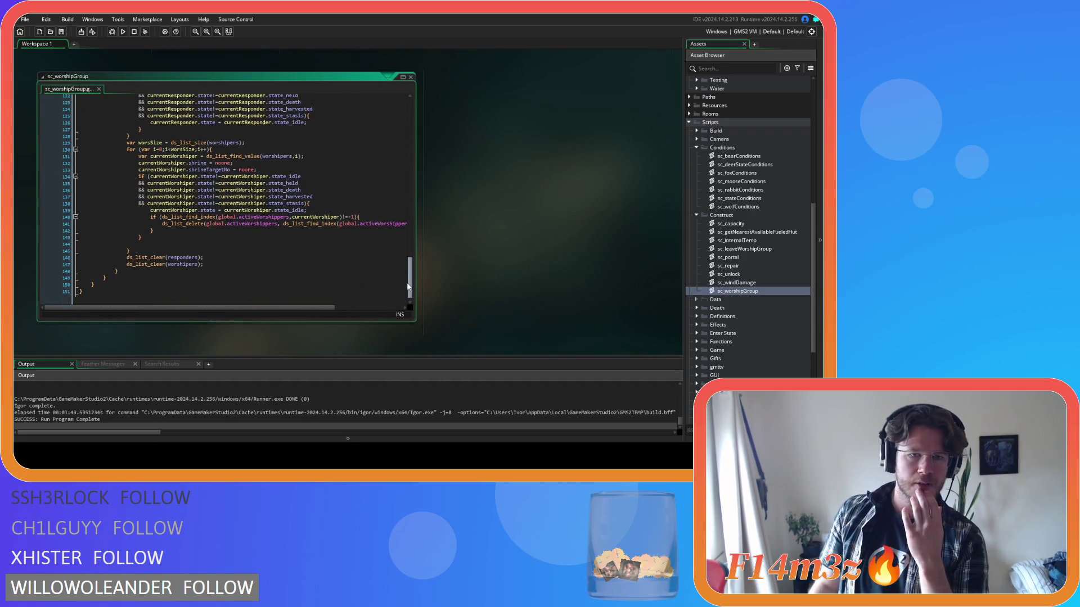
{"action": "left_click_drag", "start_coordinate": [170, 162], "coordinate": [232, 163]}
{"action": "scroll", "scroll_direction": "up", "scroll_amount": 3}
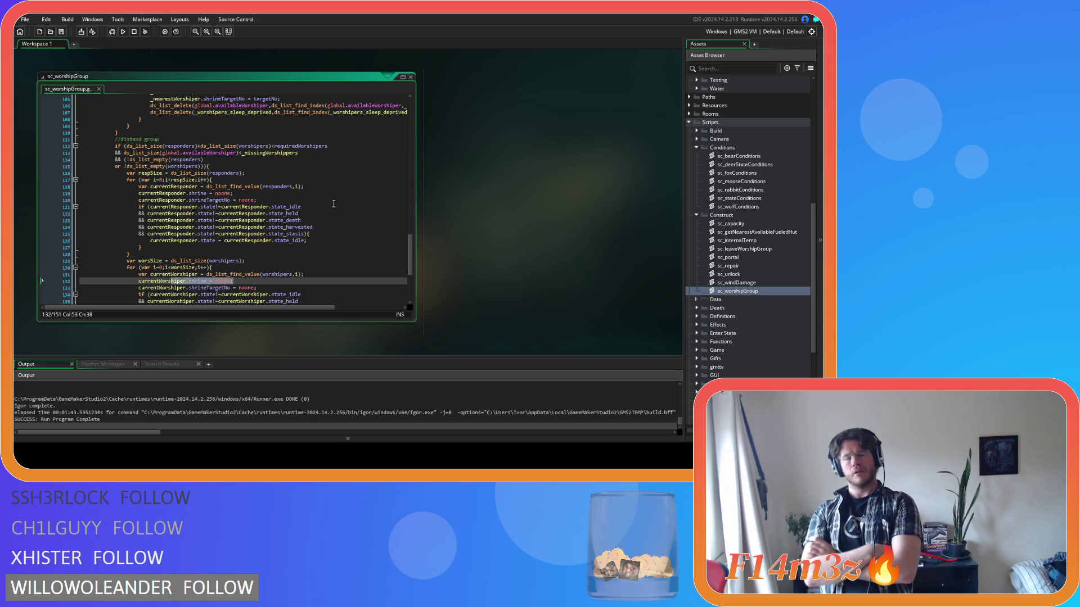
{"action": "scroll", "scroll_direction": "up", "scroll_amount": 3}
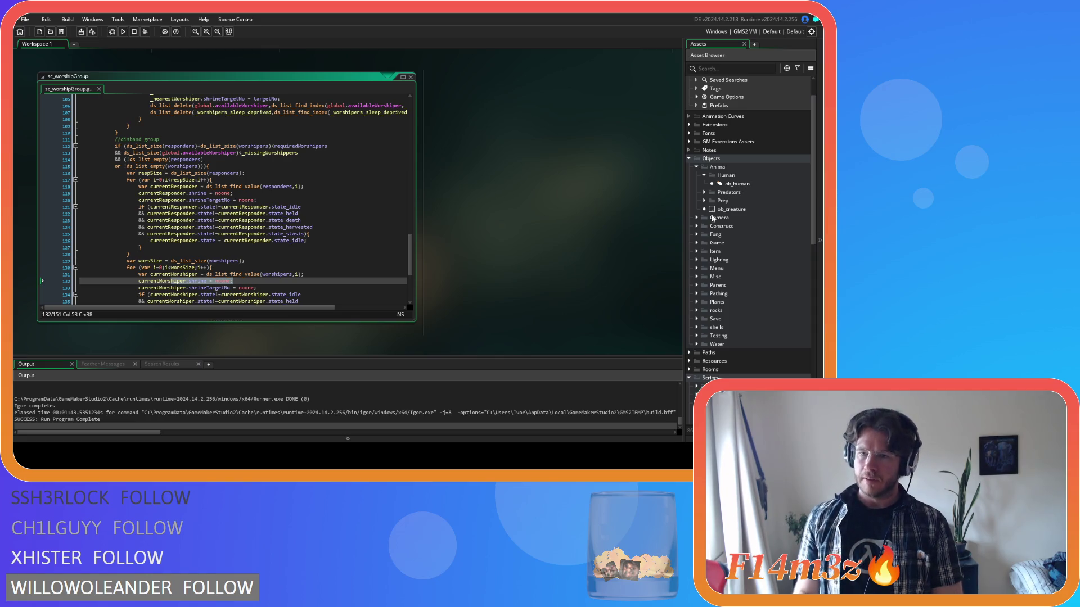
{"action": "left_click", "coordinate": [697, 243]}
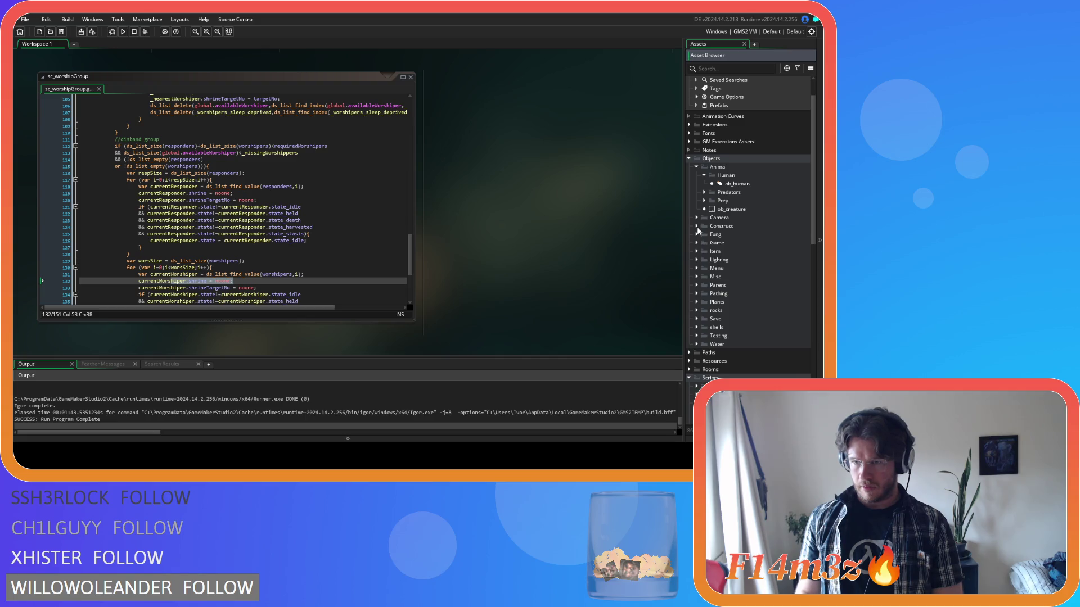
- Open ob_shrine's Step event code from Objects > Construct
{"action": "left_click", "coordinate": [697, 226]}
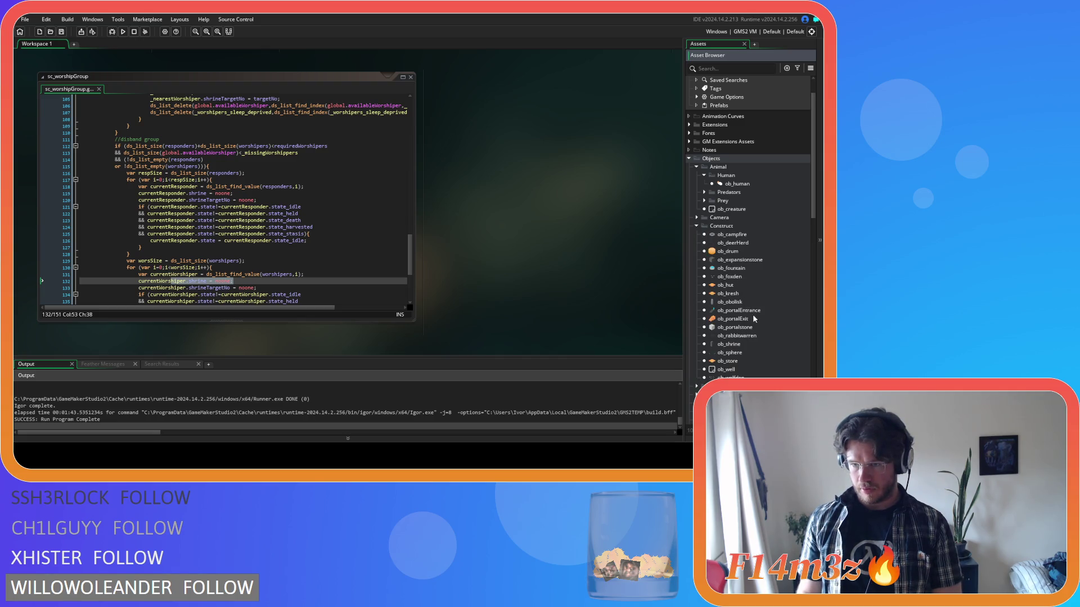
{"action": "double_click", "coordinate": [750, 343]}
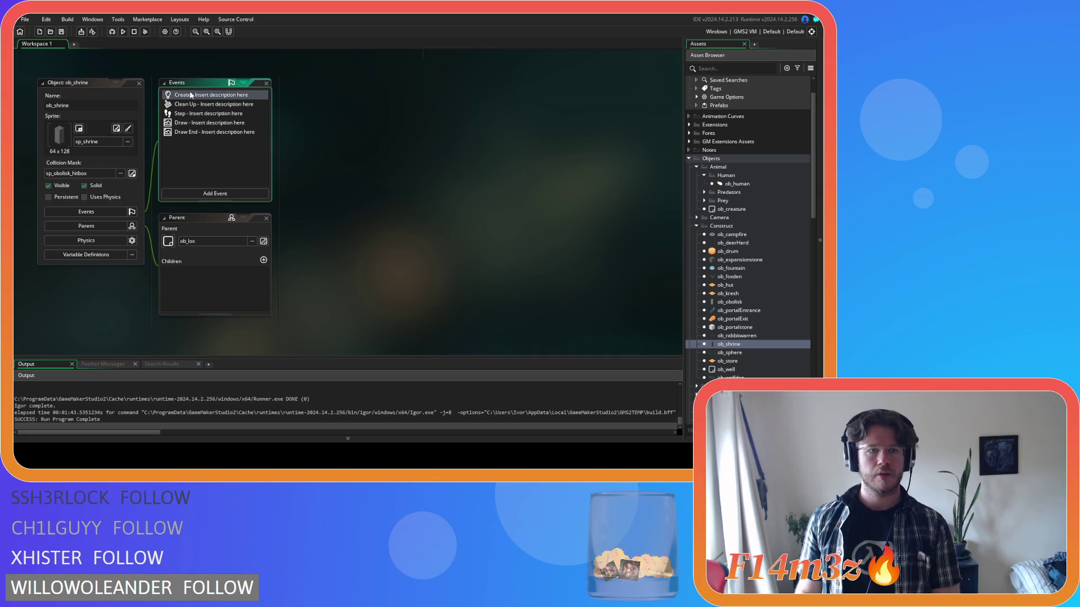
{"action": "double_click", "coordinate": [202, 113]}
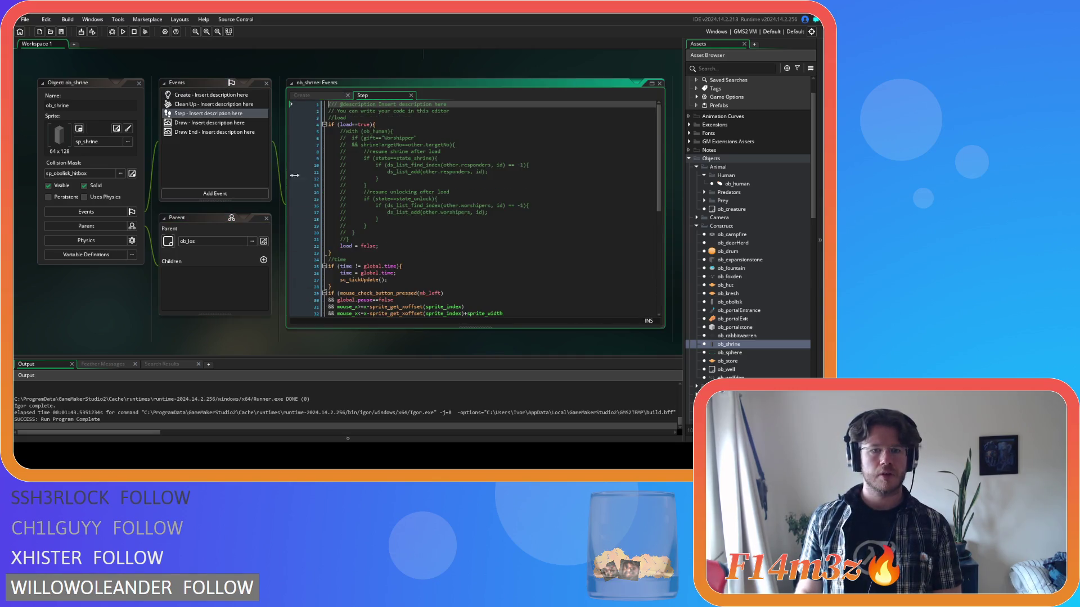
{"action": "scroll", "scroll_direction": "down", "scroll_amount": 3}
{"action": "scroll", "scroll_direction": "down", "scroll_amount": 3}
- Inspect the shrine's shrineTargetNo reset and shrine = noone lines before returning to sc_worshipGroup
{"action": "left_click_drag", "start_coordinate": [407, 293], "coordinate": [413, 293]}
{"action": "left_click_drag", "start_coordinate": [381, 253], "coordinate": [428, 290]}
{"action": "left_click", "coordinate": [449, 261]}
{"action": "left_click", "coordinate": [527, 263]}
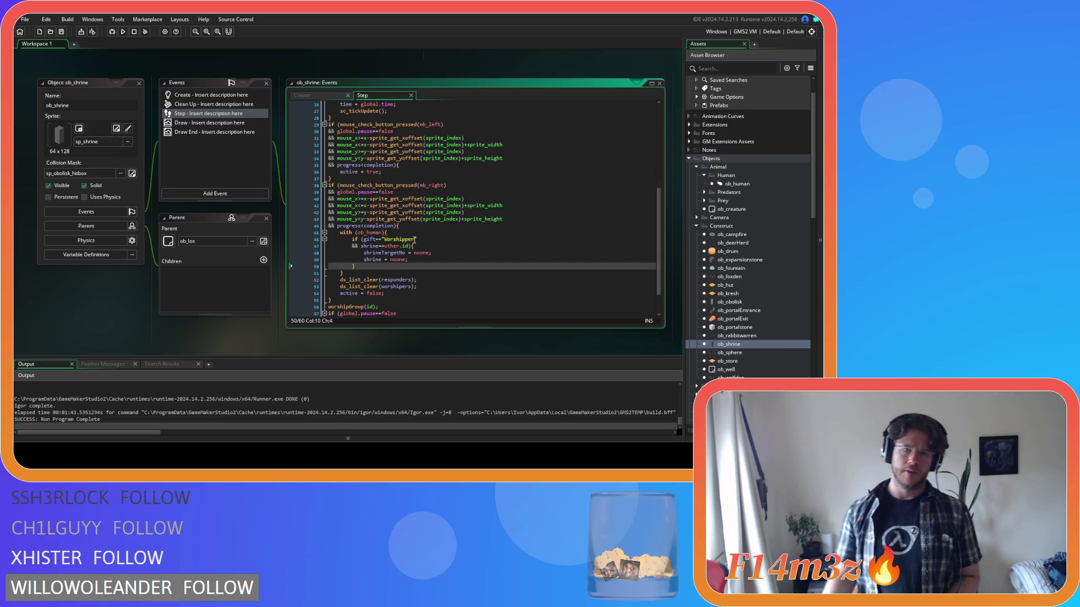
{"action": "middle_click", "coordinate": [353, 307]}
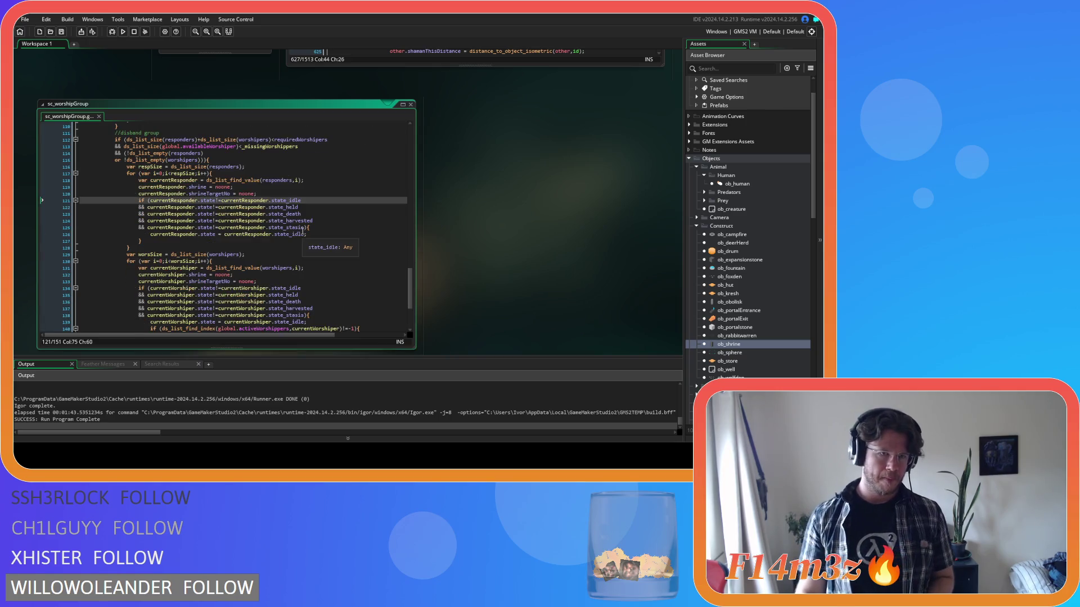
- Review sc_worshipGroup's worshipper list size, responder shrine reset and ds_list_clear lines
{"action": "left_click", "coordinate": [298, 254]}
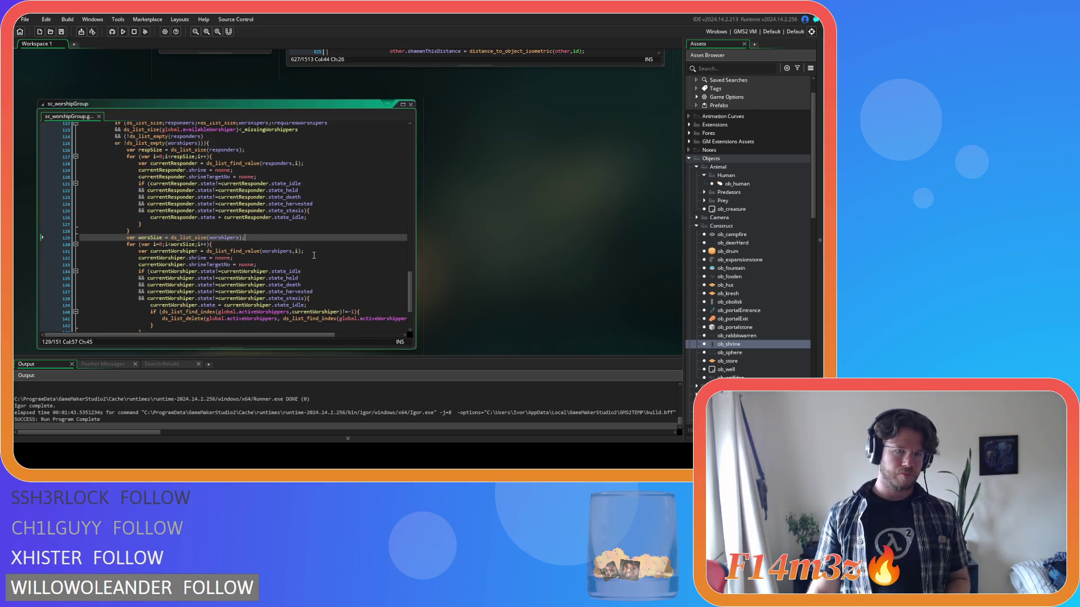
{"action": "scroll", "scroll_direction": "up", "scroll_amount": 3}
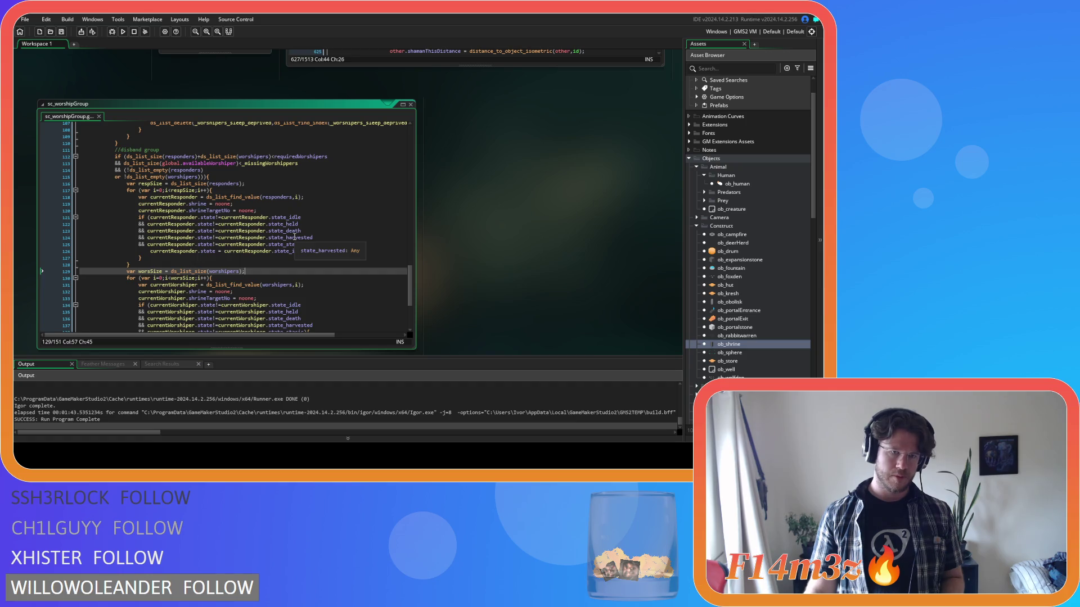
{"action": "left_click", "coordinate": [210, 203]}
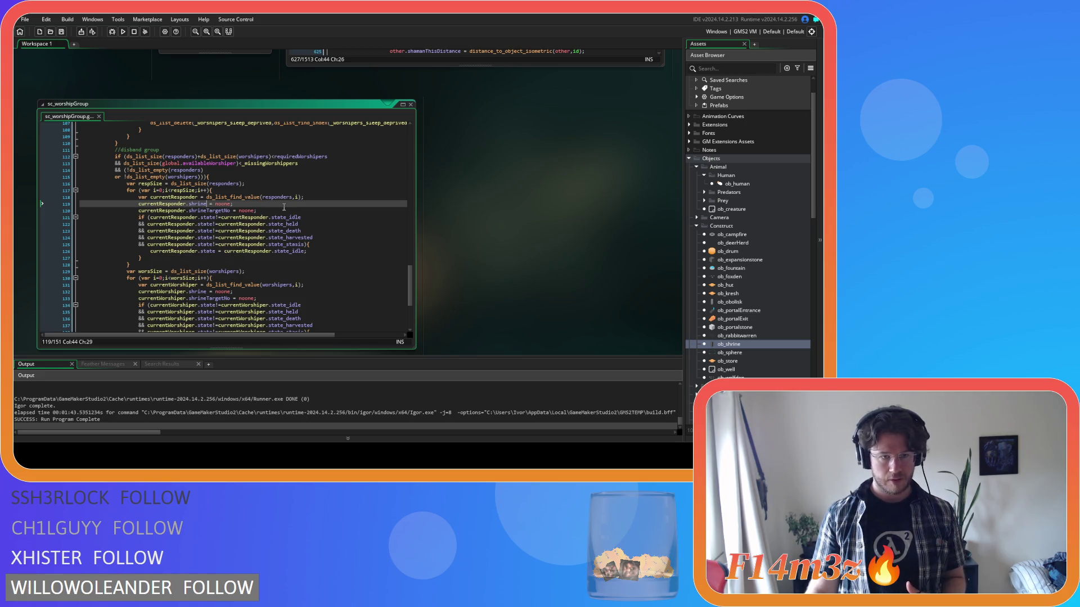
{"action": "scroll", "scroll_direction": "down", "scroll_amount": 3}
{"action": "left_click", "coordinate": [209, 285]}
{"action": "left_click", "coordinate": [209, 259]}
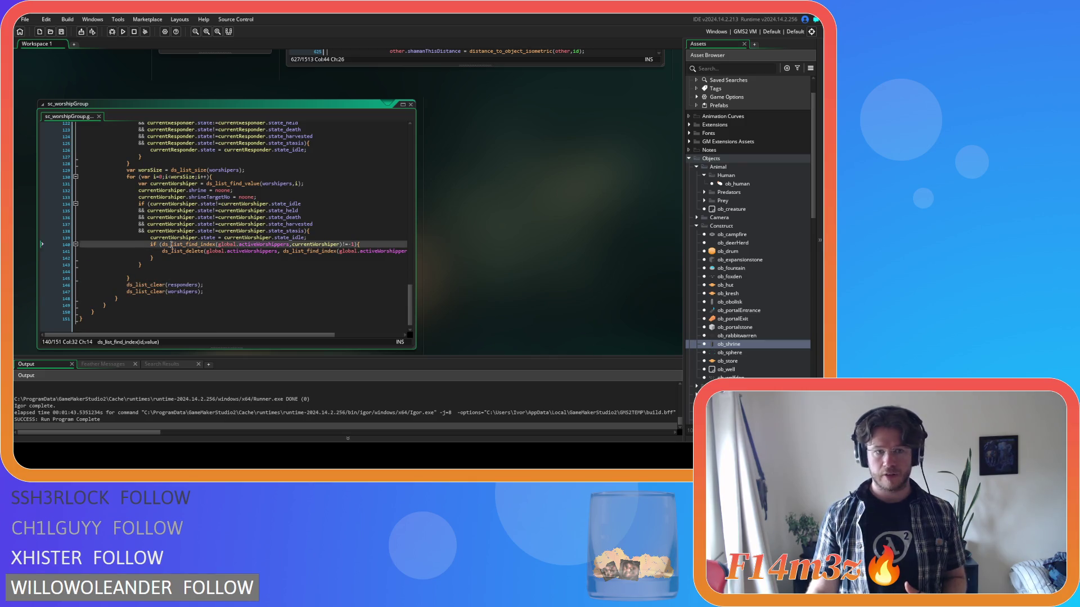
{"action": "left_click_drag", "start_coordinate": [269, 257], "coordinate": [256, 245]}
- Scroll back up to the disband group condition on line 112
{"action": "scroll", "scroll_direction": "up", "scroll_amount": 3}
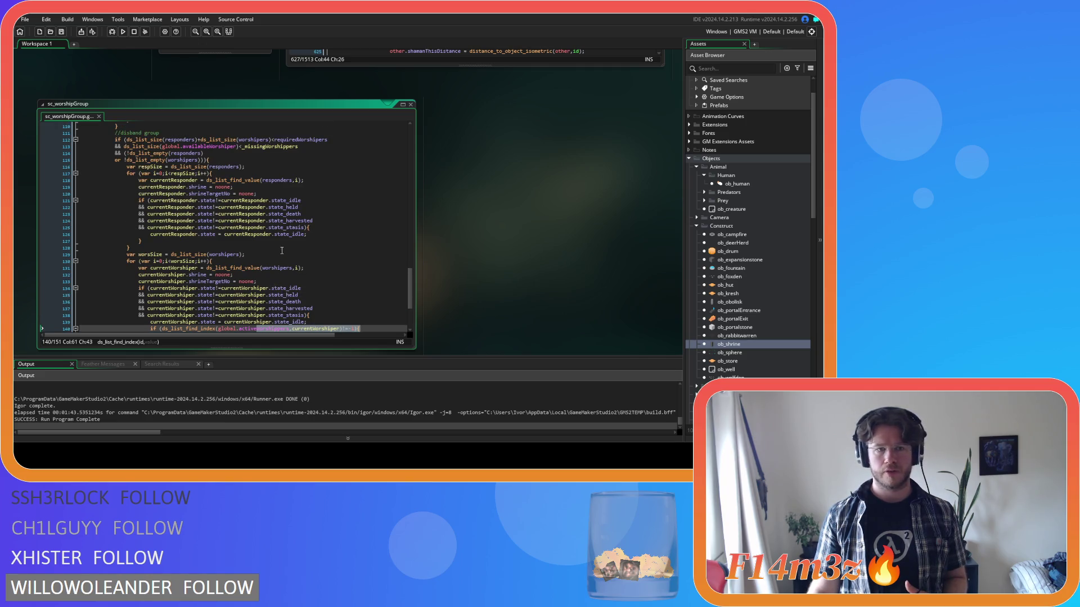
{"action": "scroll", "scroll_direction": "up", "scroll_amount": 3}
{"action": "scroll", "scroll_direction": "up", "scroll_amount": 3}
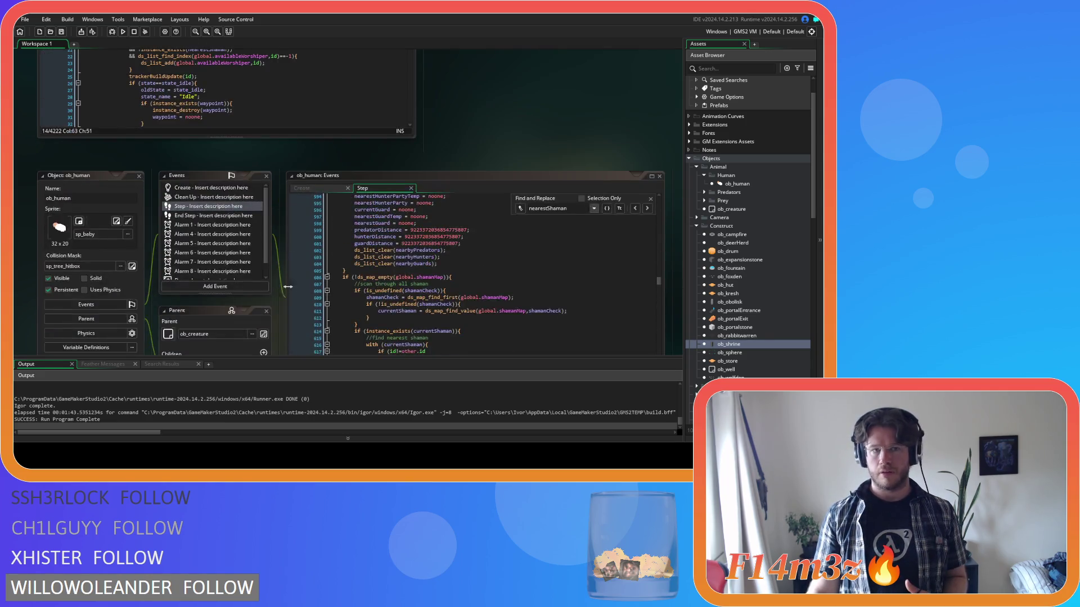
{"action": "scroll", "scroll_direction": "down", "scroll_amount": 3}
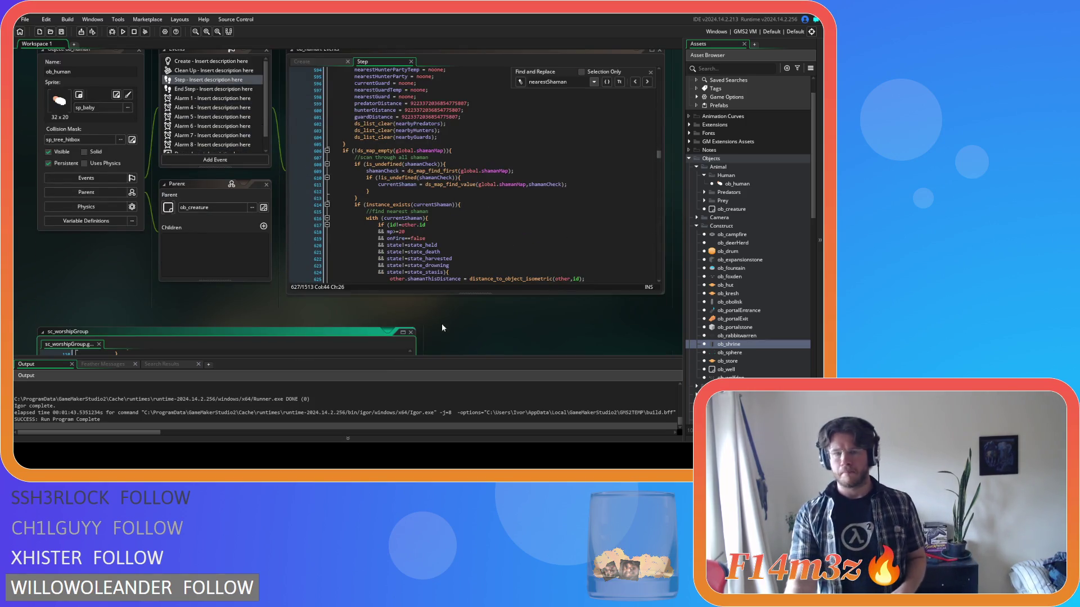
{"action": "scroll", "scroll_direction": "down", "scroll_amount": 3}
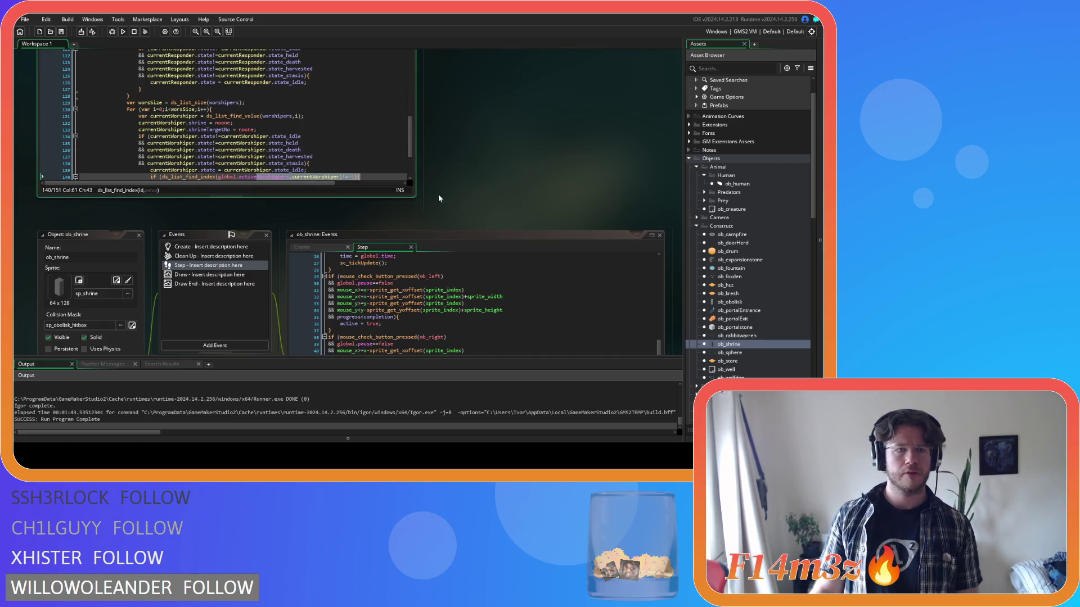
{"action": "scroll", "scroll_direction": "up", "scroll_amount": 3}
{"action": "left_click", "coordinate": [321, 177]}
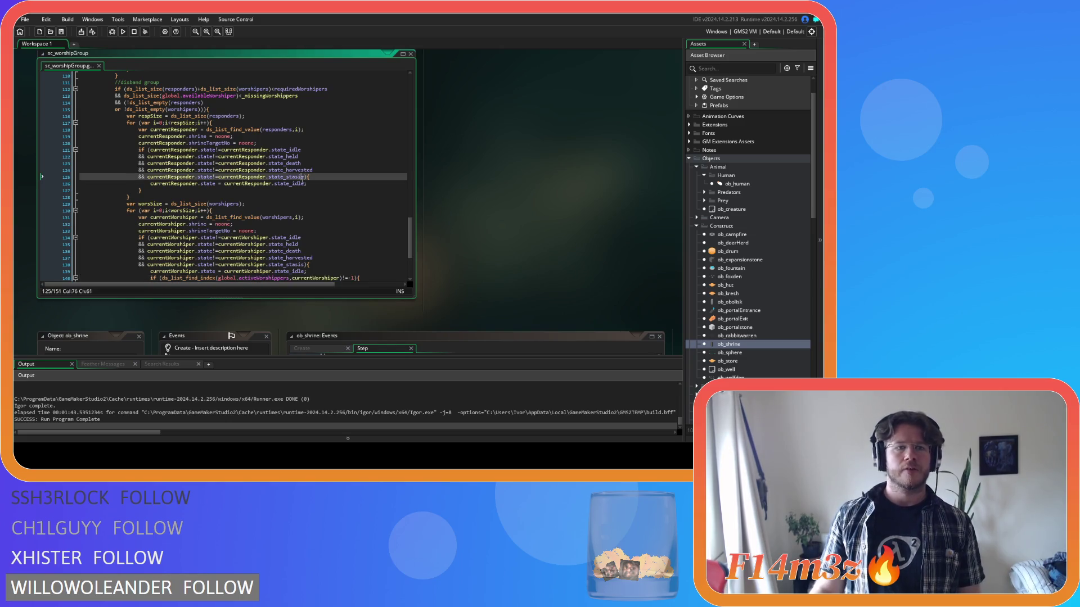
{"action": "scroll", "scroll_direction": "up", "scroll_amount": 3}
{"action": "left_click", "coordinate": [125, 157]}
{"action": "key", "text": "Down"}
{"action": "key", "text": "Down"}
{"action": "key", "text": "Up"}
{"action": "key", "text": "Up"}
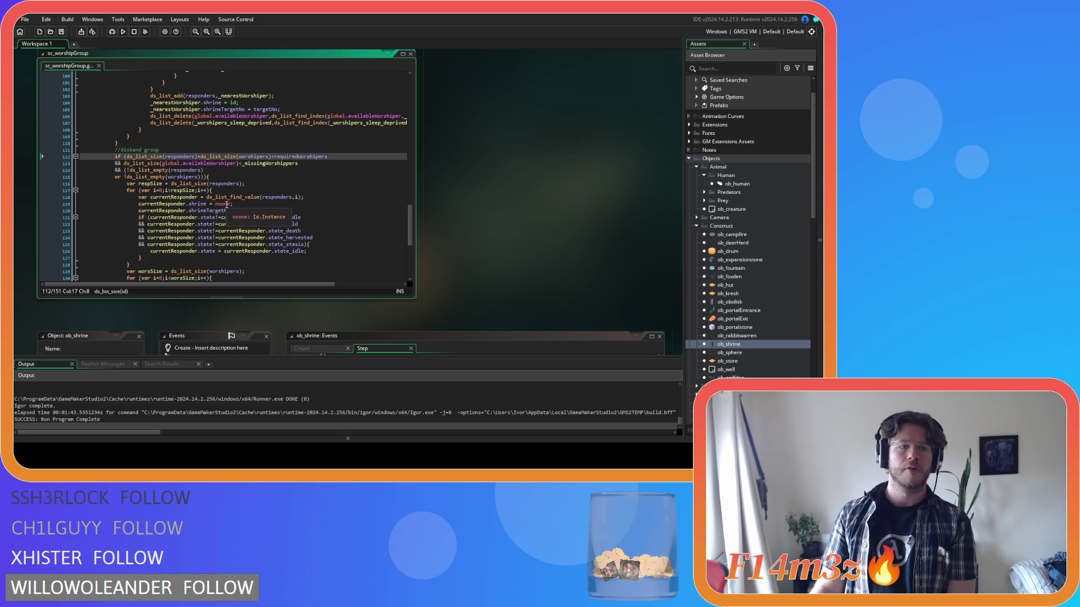
- Rewrite the disband condition to begin 'if (active==false' with 'or' before the old clauses
{"action": "key", "text": "Return"}
{"action": "type", "text": "or"}
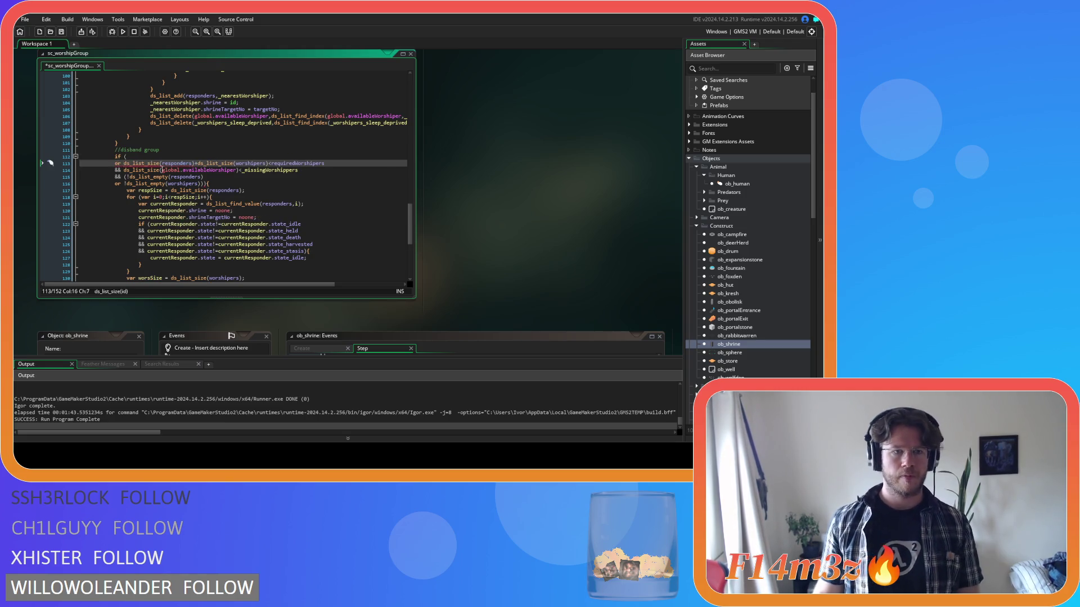
{"action": "left_click", "coordinate": [168, 157]}
{"action": "type", "text": "acc"}
{"action": "key", "text": "BackSpace"}
{"action": "type", "text": "tive"}
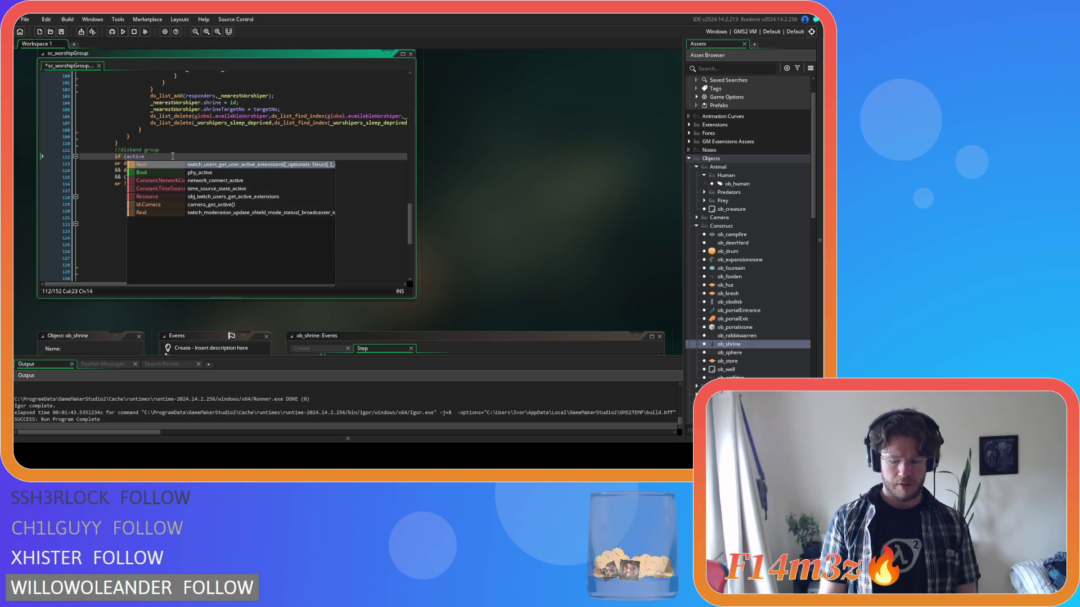
{"action": "type", "text": "==false"}
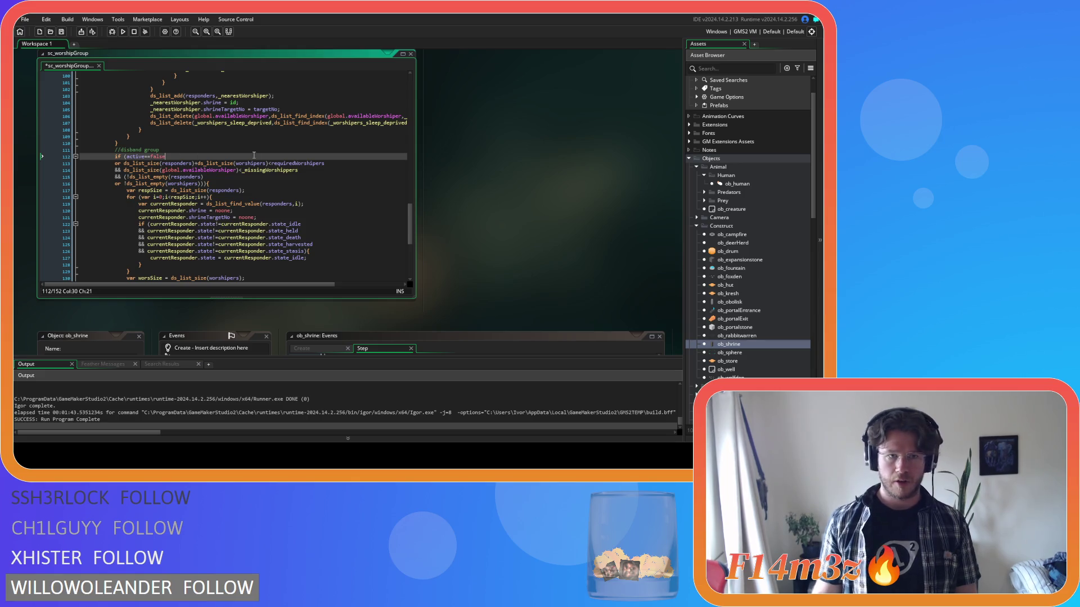